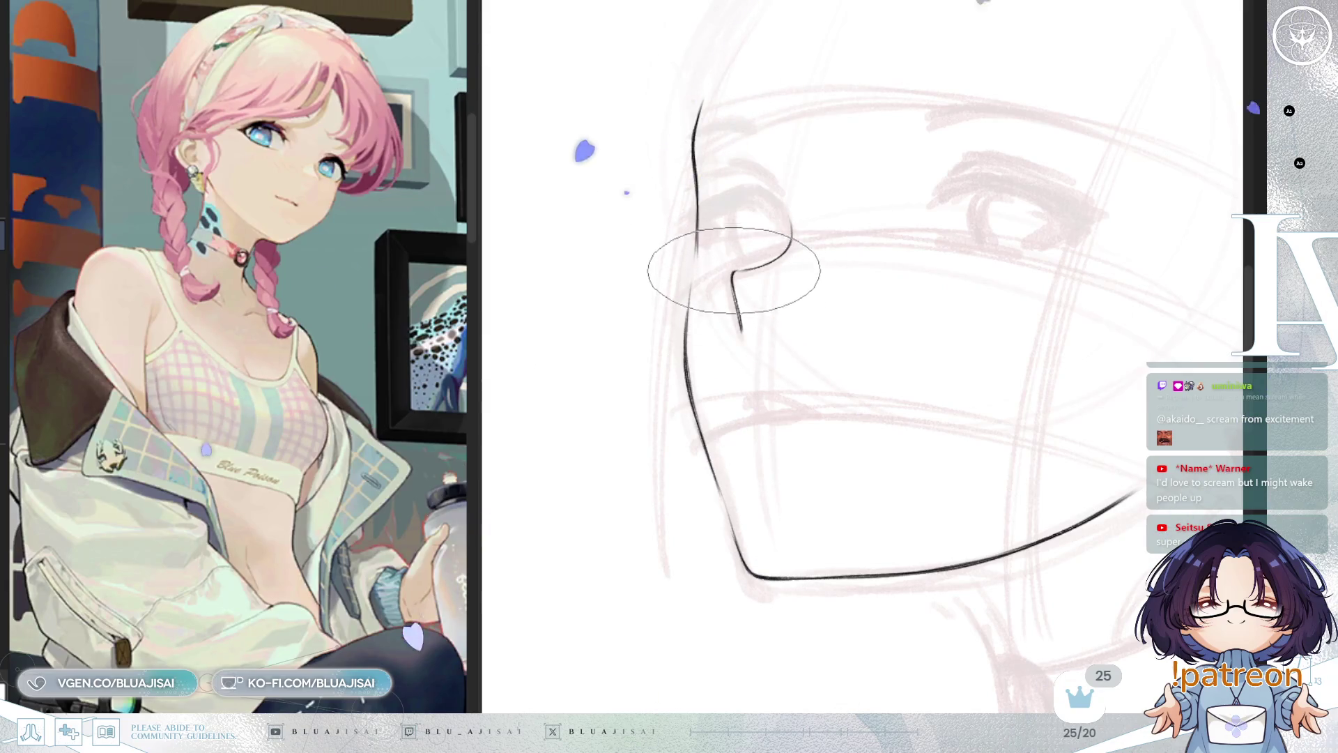
Mirror the canvas twice, then rotate and pan the view to inspect the jaw and nose lineart
{"action": "left_click_drag", "start_coordinate": [798, 322], "coordinate": [800, 304]}
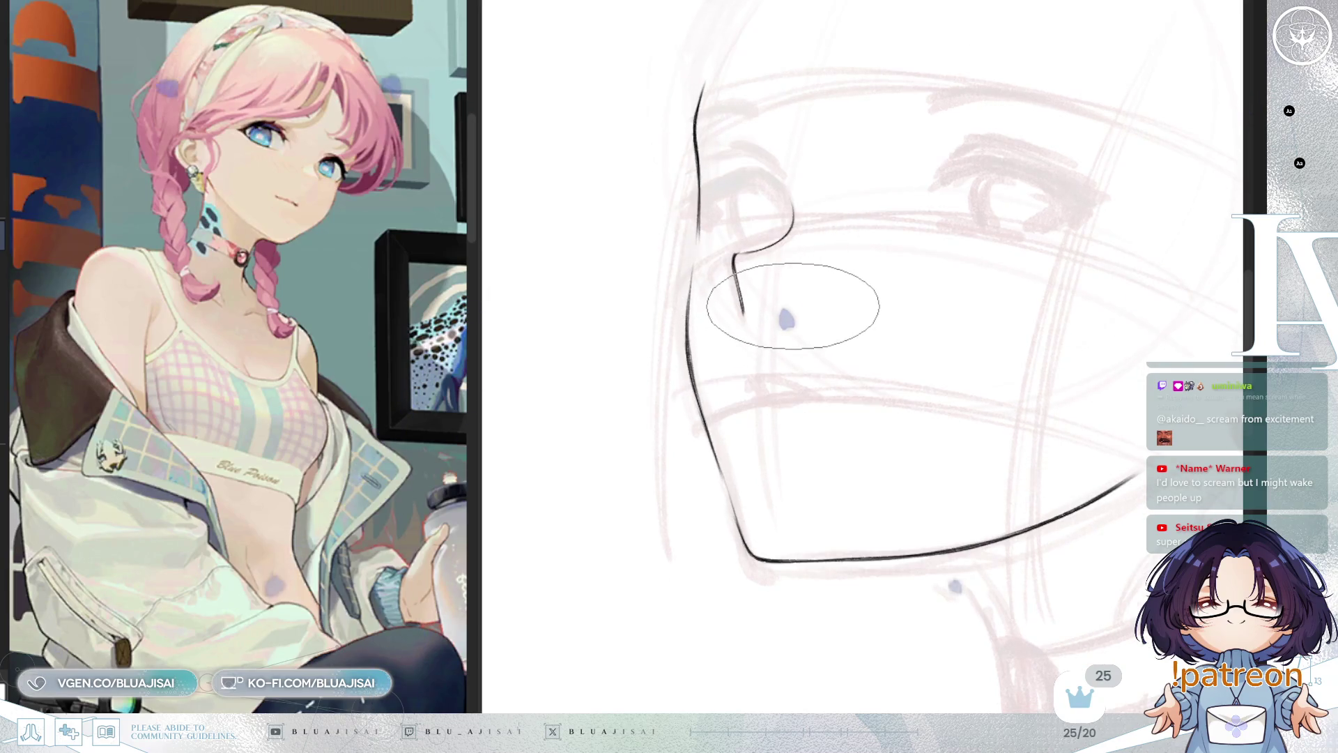
{"action": "key", "text": "h"}
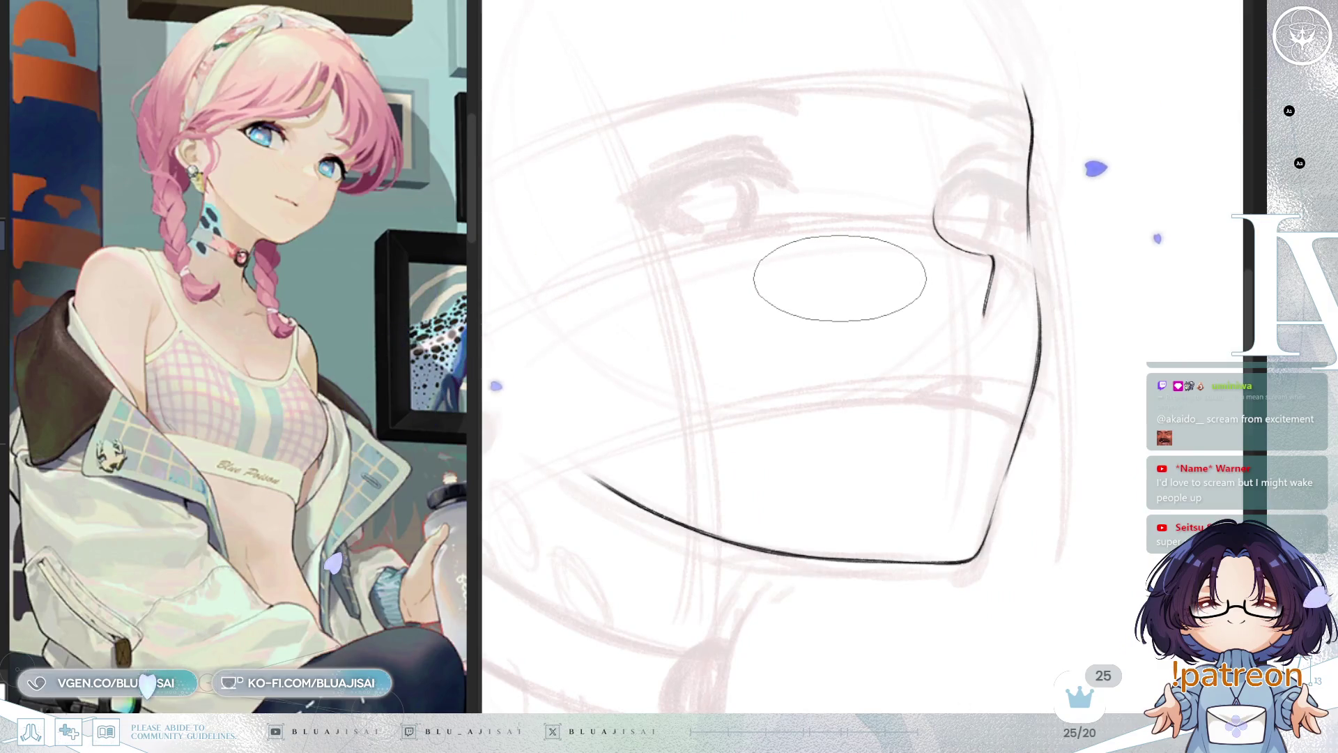
{"action": "key", "text": "Delete"}
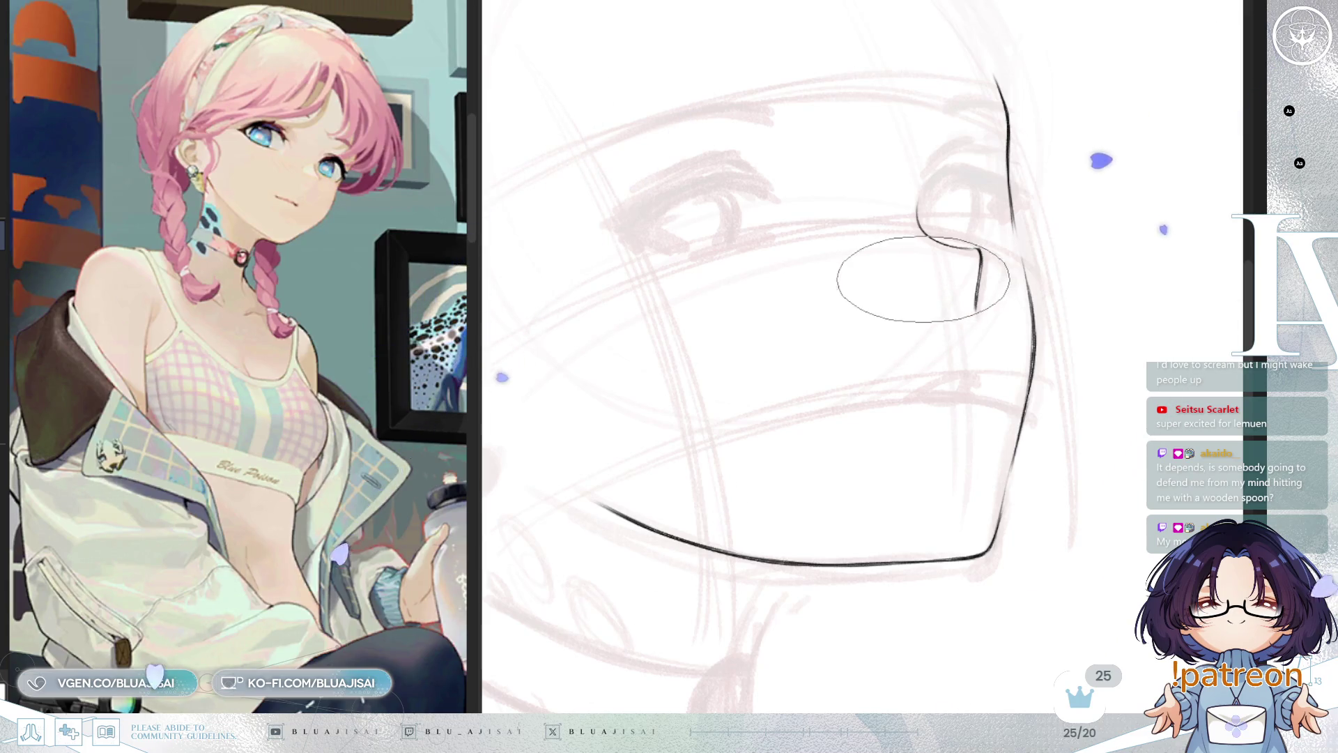
{"action": "key", "text": "h"}
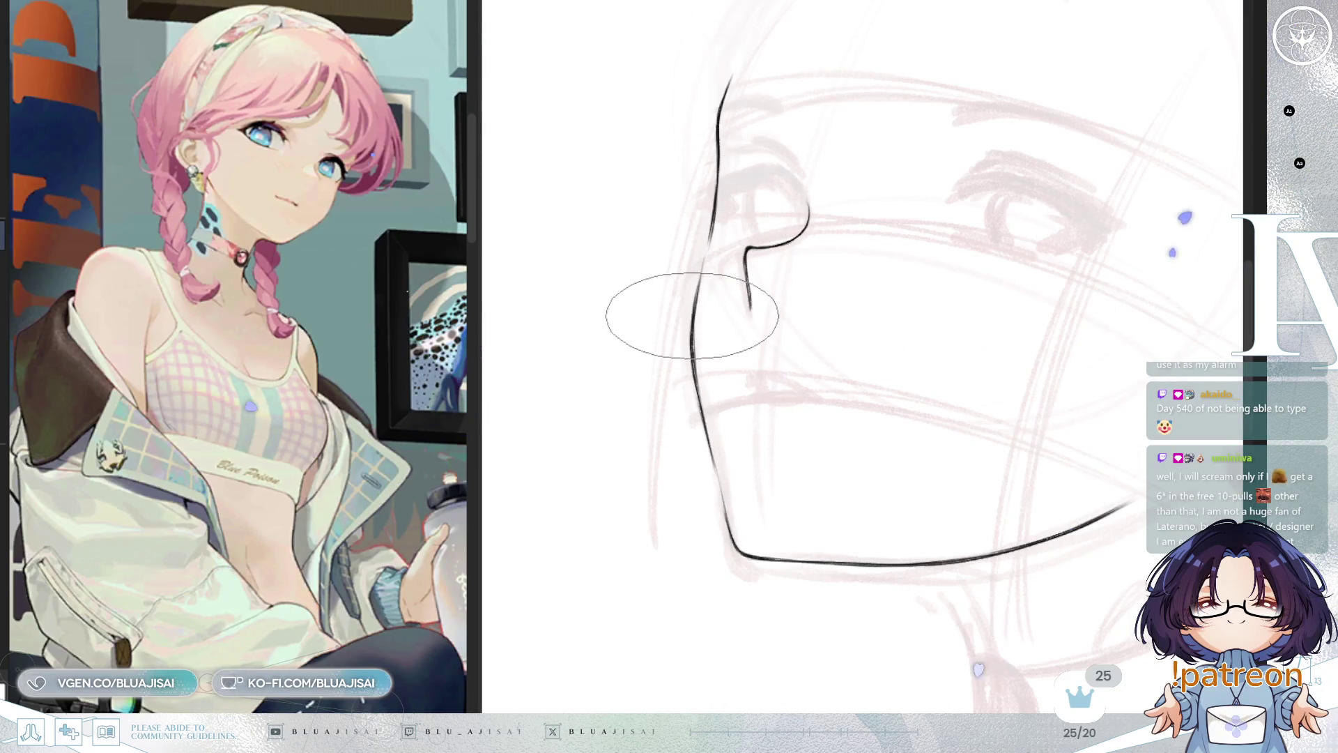
{"action": "mouse_move", "coordinate": [731, 418]}
{"action": "left_mouse_down"}
{"action": "mouse_move", "coordinate": [771, 358]}
{"action": "mouse_move", "coordinate": [702, 418]}
{"action": "left_mouse_up"}
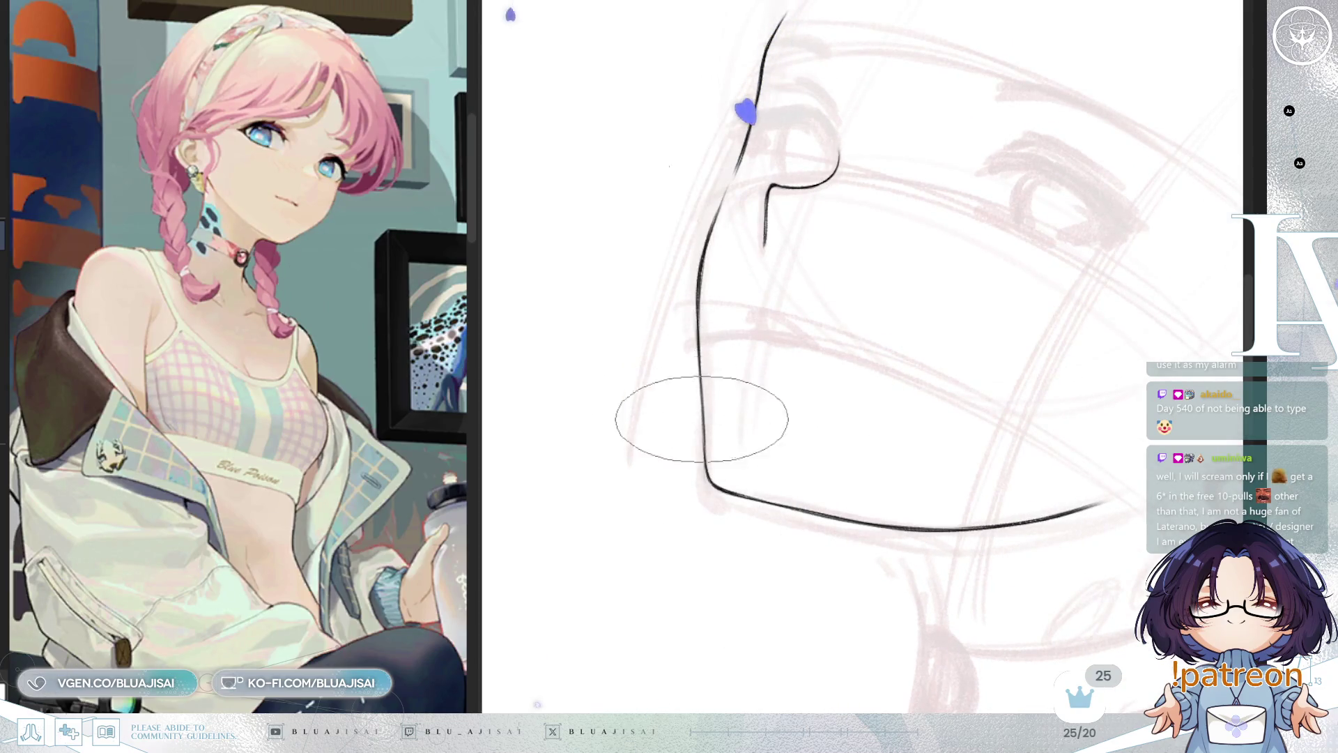
{"action": "mouse_move", "coordinate": [723, 484]}
{"action": "left_mouse_down"}
{"action": "mouse_move", "coordinate": [955, 269]}
{"action": "mouse_move", "coordinate": [949, 290]}
{"action": "mouse_move", "coordinate": [931, 290]}
{"action": "left_mouse_up"}
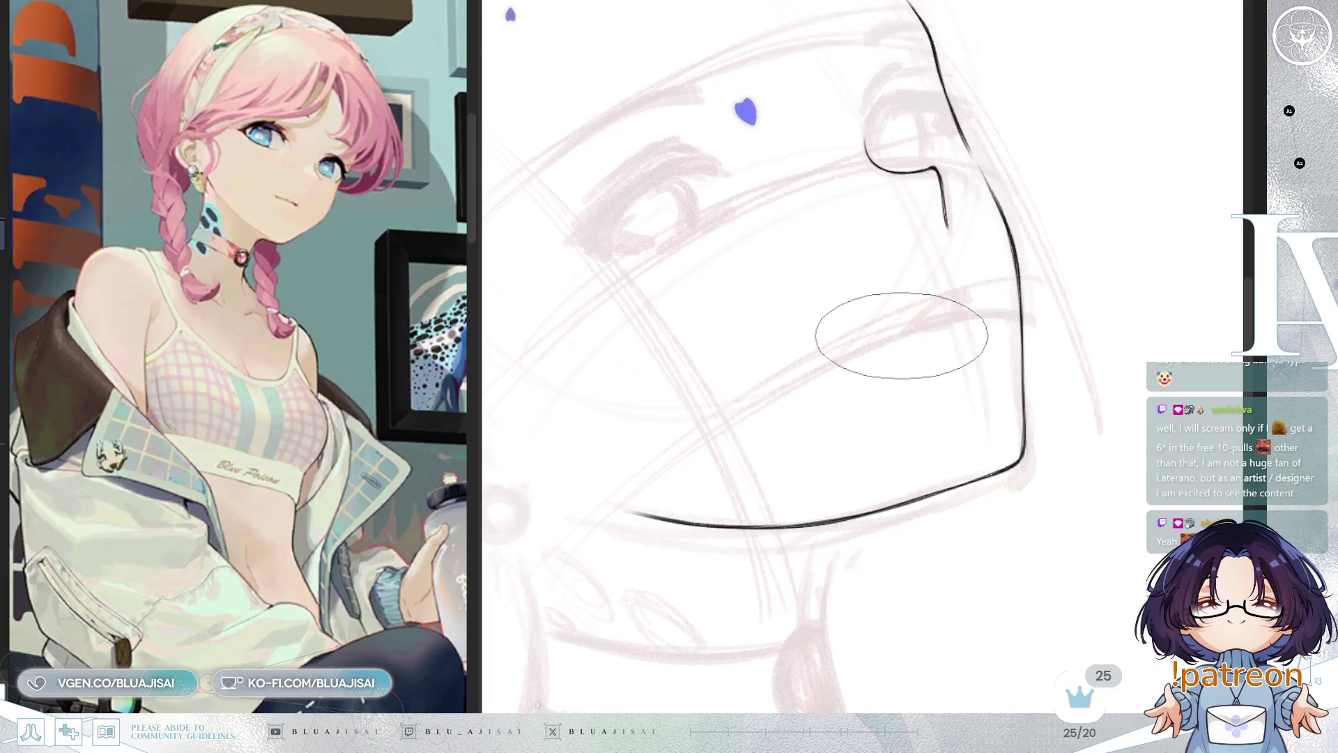
{"action": "mouse_move", "coordinate": [913, 349]}
{"action": "left_mouse_down"}
{"action": "mouse_move", "coordinate": [916, 322]}
{"action": "mouse_move", "coordinate": [952, 299]}
{"action": "mouse_move", "coordinate": [936, 311]}
{"action": "mouse_move", "coordinate": [940, 275]}
{"action": "left_mouse_up"}
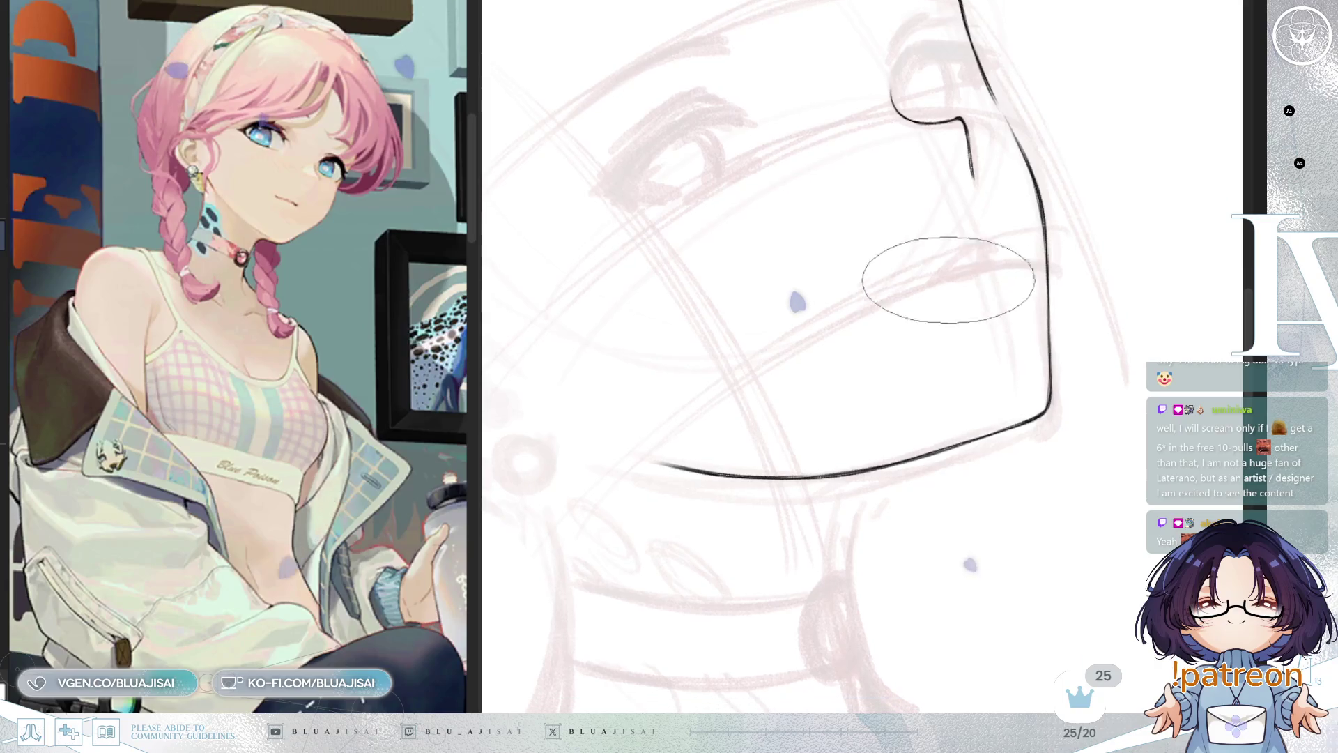
Ink the eye's upper lid stroke, undo a misplaced stroke, and tilt the view for the eye
{"action": "scroll", "coordinate": [969, 286], "scroll_direction": "up", "scroll_amount": 2}
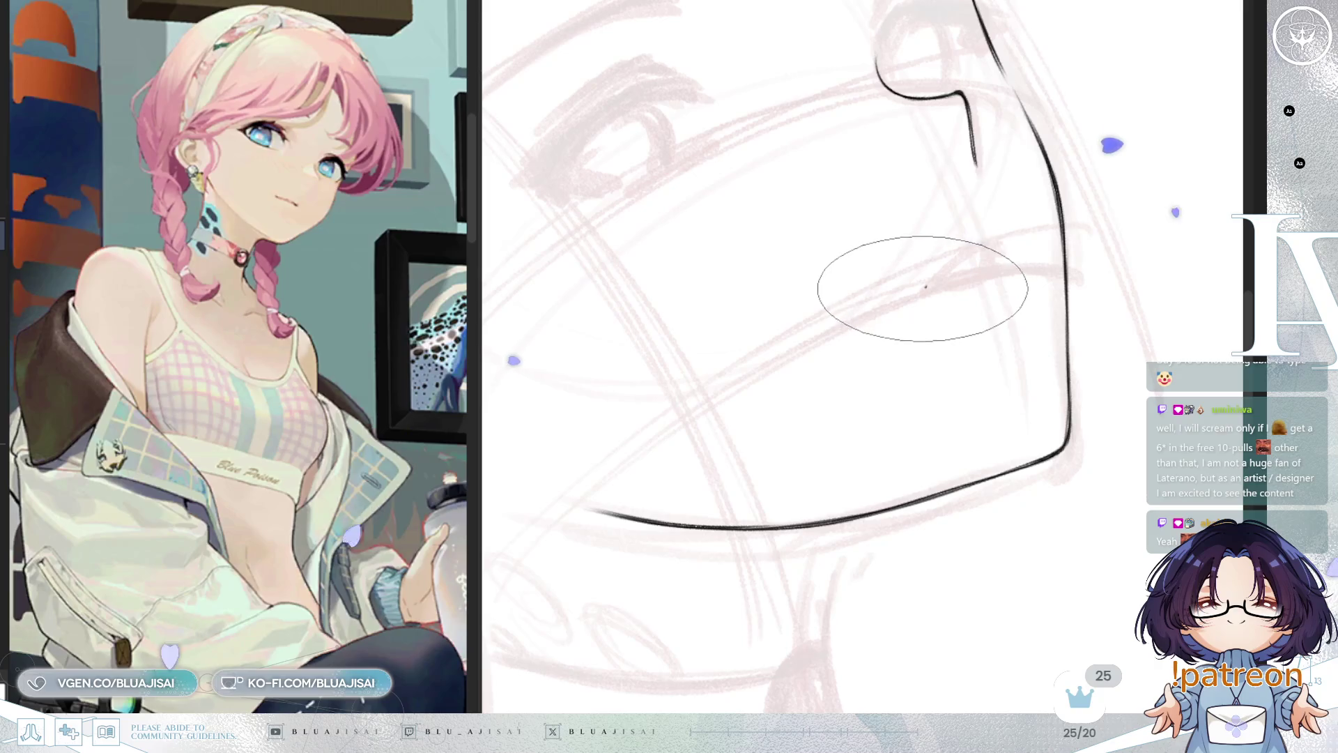
{"action": "left_click_drag", "start_coordinate": [924, 290], "coordinate": [995, 244]}
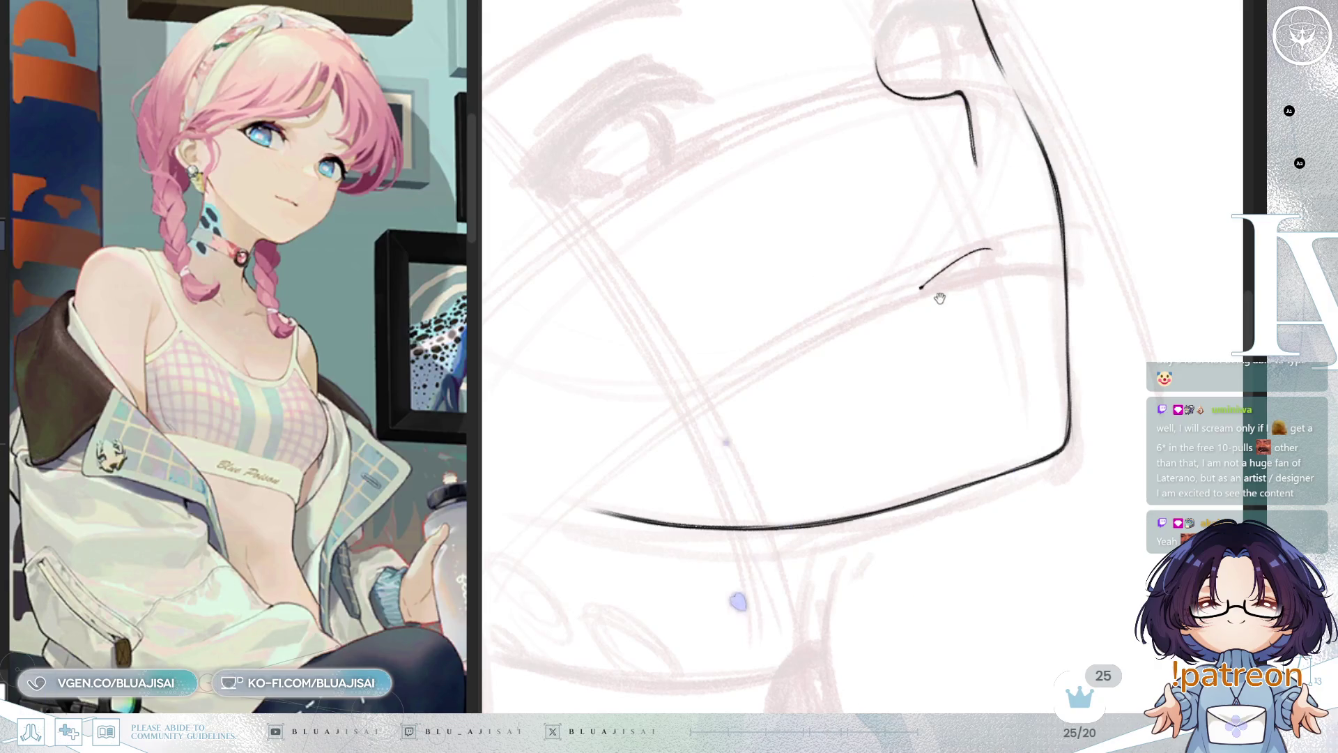
{"action": "left_click_drag", "start_coordinate": [940, 298], "coordinate": [928, 312]}
{"action": "scroll", "coordinate": [910, 300], "scroll_direction": "up", "scroll_amount": 1}
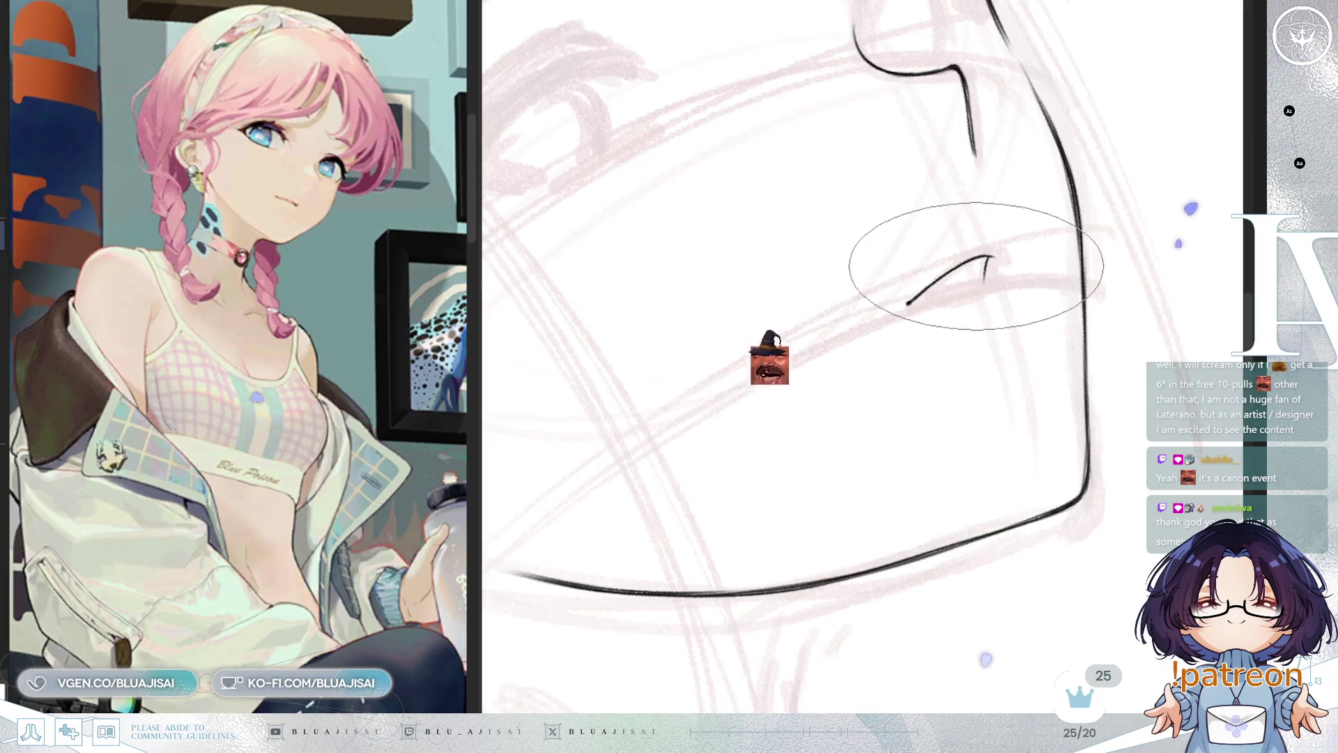
{"action": "key", "text": "ctrl+z"}
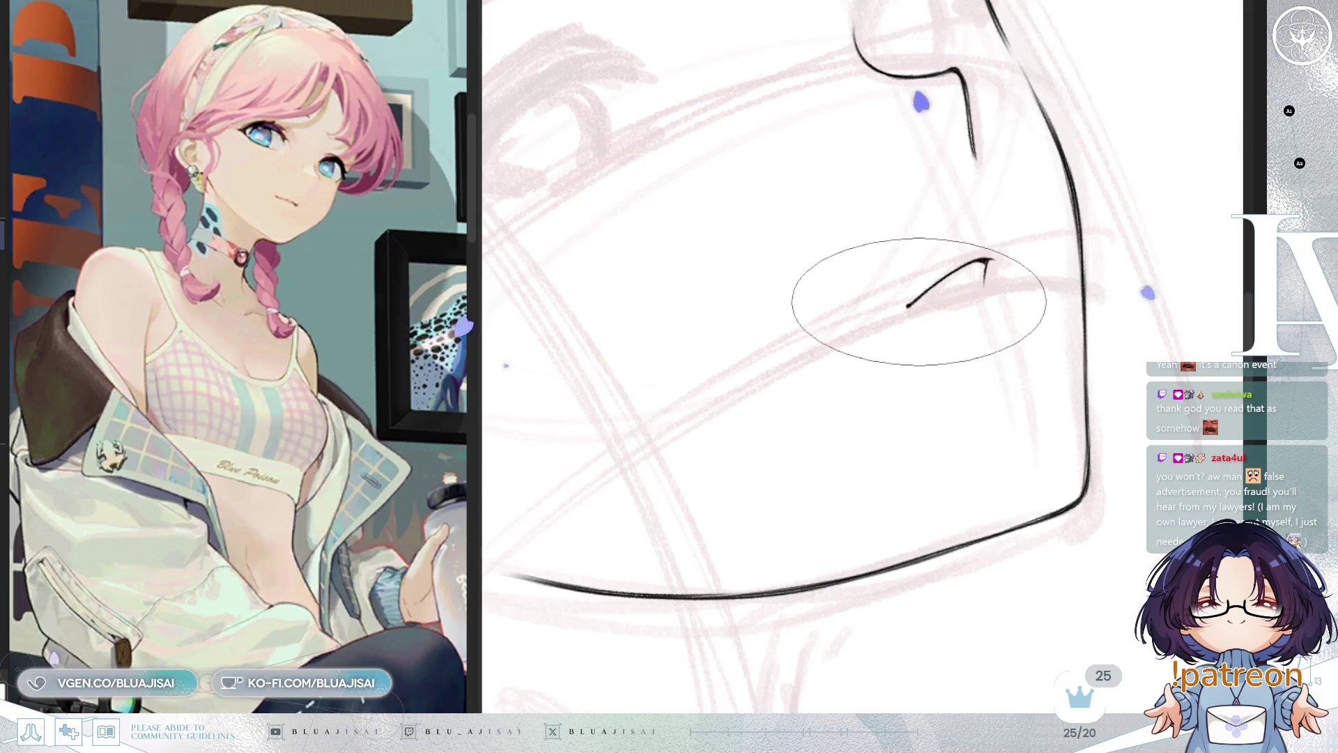
{"action": "left_click_drag", "start_coordinate": [981, 289], "coordinate": [907, 283]}
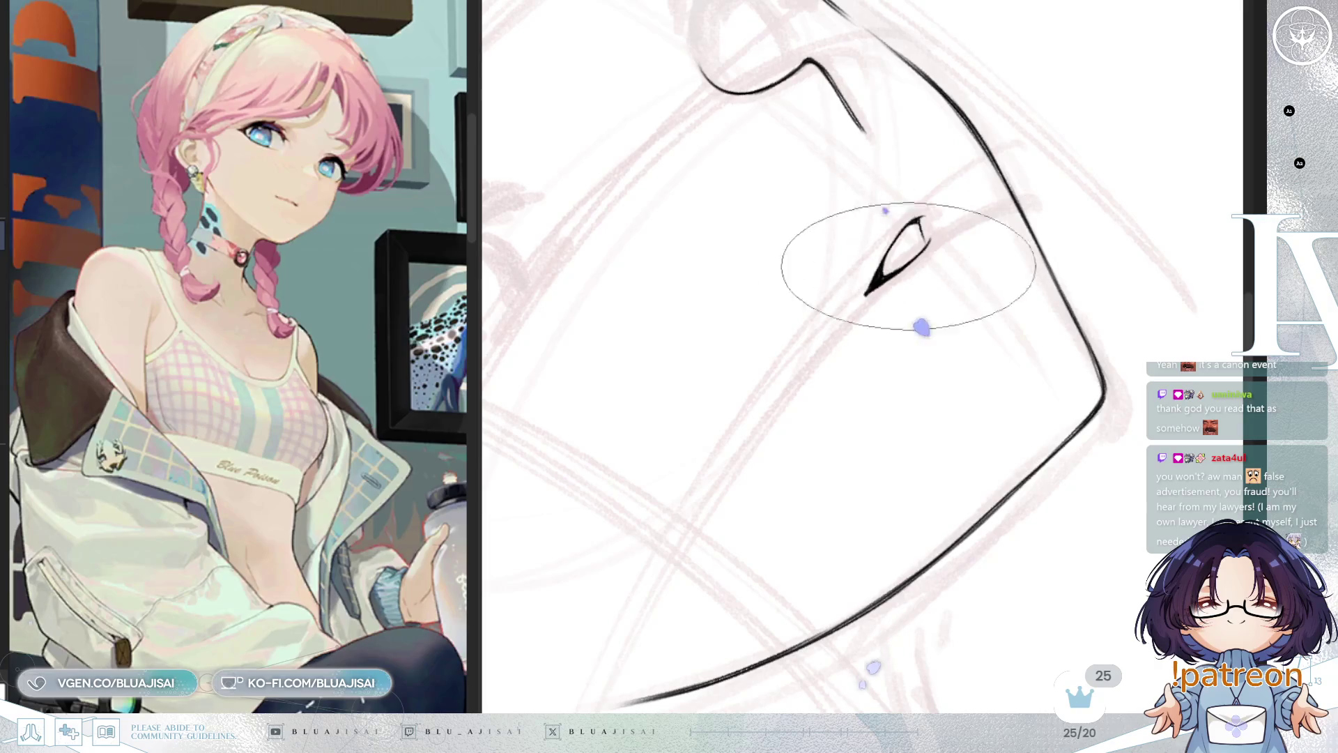
Reset the rotation, mirror the view, and rotate it clockwise around the eye
{"action": "key", "text": "Home"}
{"action": "key", "text": "h"}
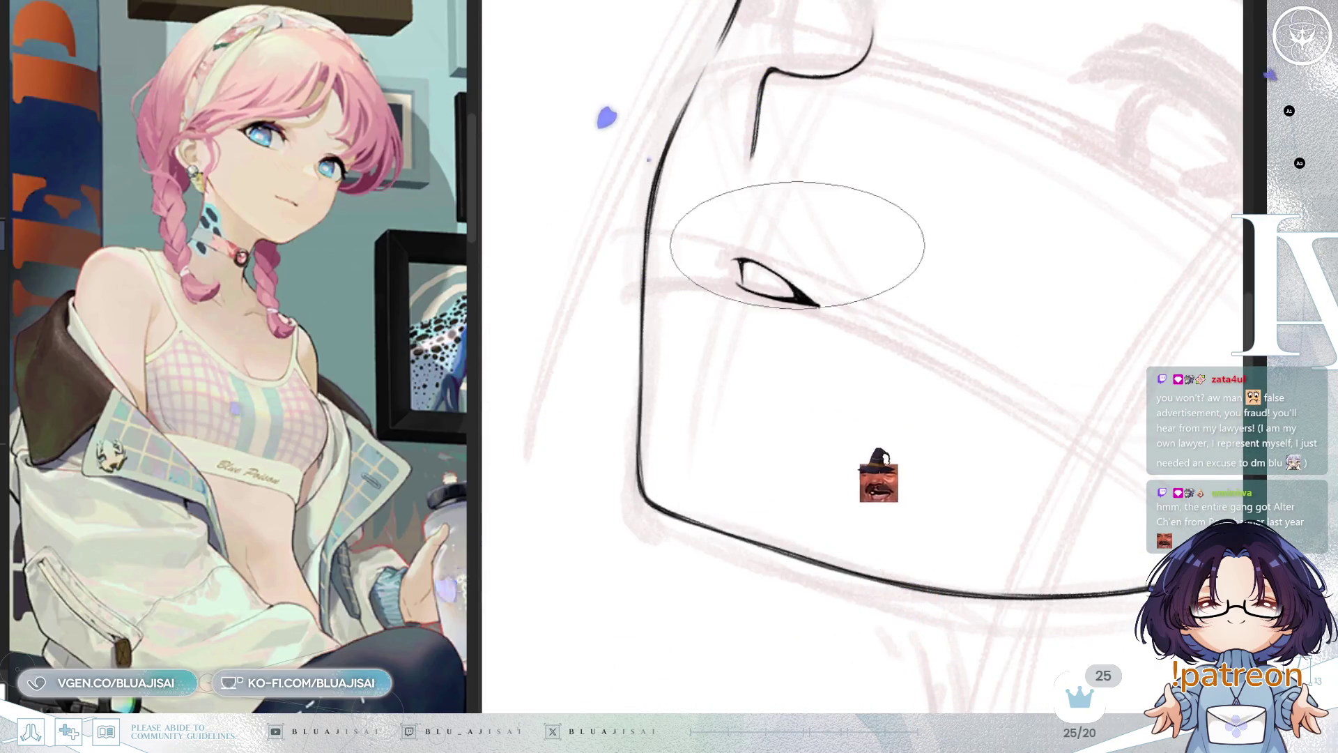
{"action": "left_click_drag", "start_coordinate": [797, 244], "coordinate": [807, 252]}
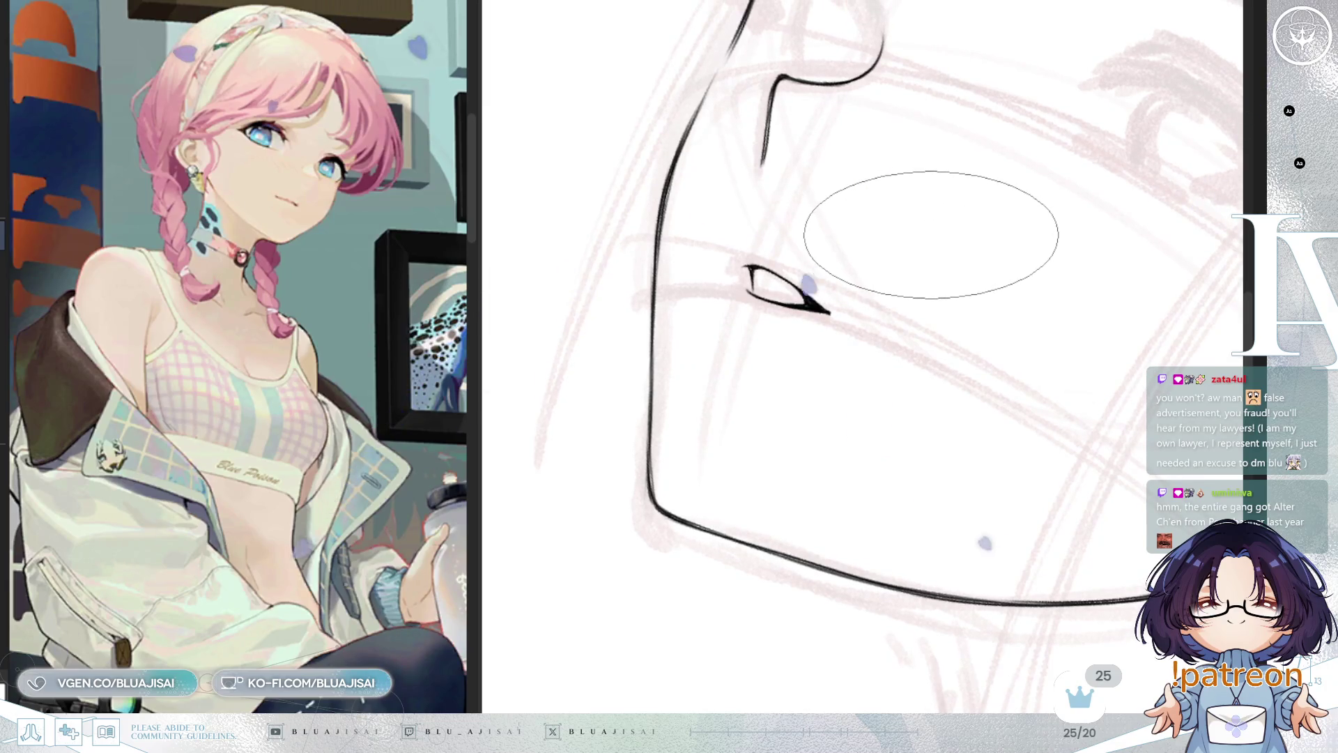
{"action": "key", "text": "h"}
{"action": "left_click_drag", "start_coordinate": [926, 242], "coordinate": [923, 263]}
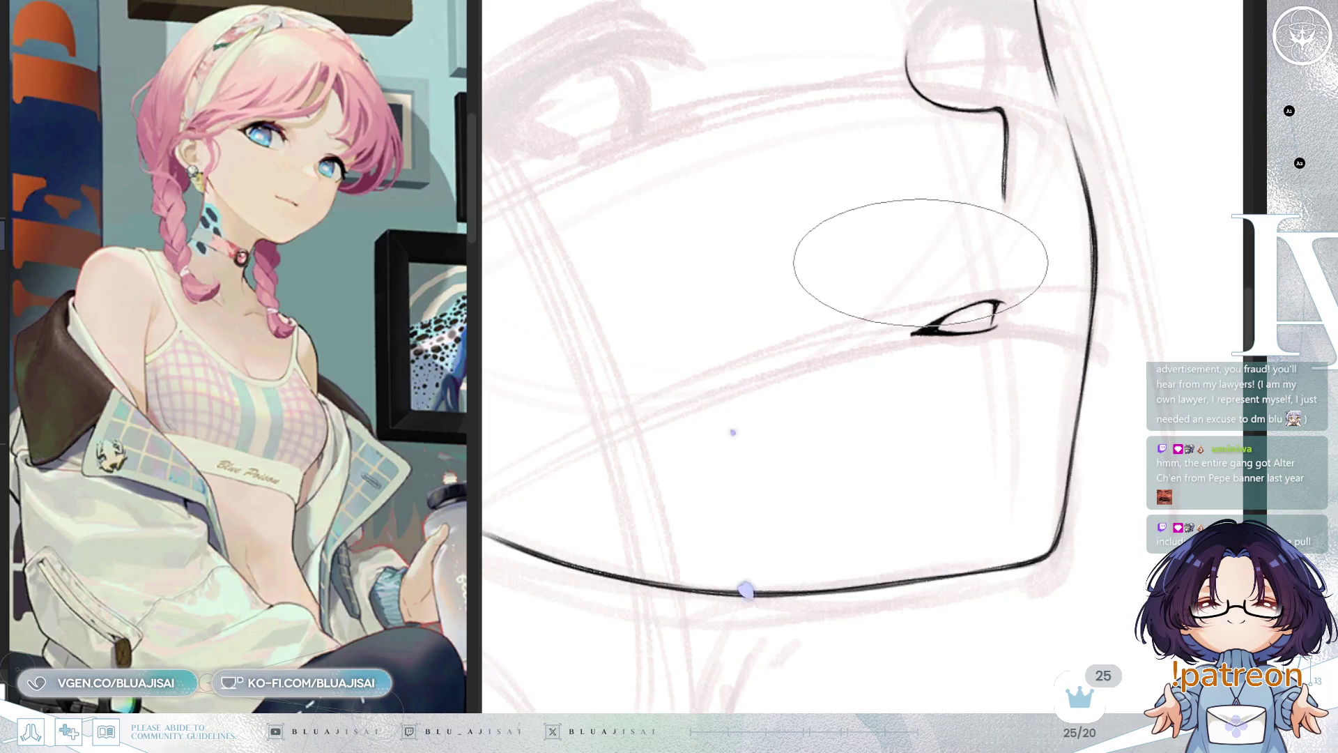
{"action": "mouse_move", "coordinate": [920, 262]}
{"action": "left_mouse_down"}
{"action": "mouse_move", "coordinate": [881, 248]}
{"action": "mouse_move", "coordinate": [917, 263]}
{"action": "mouse_move", "coordinate": [885, 314]}
{"action": "left_mouse_up"}
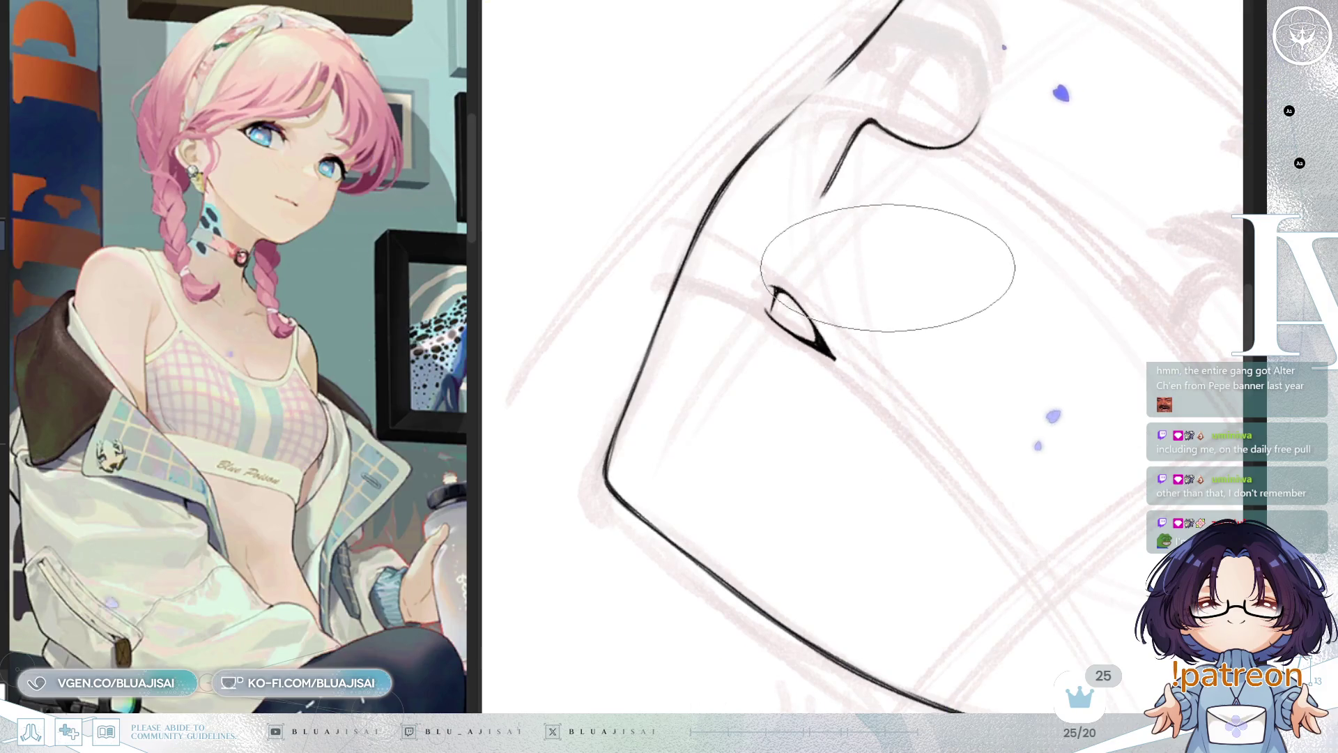
{"action": "key", "text": "End"}
{"action": "key", "text": "End"}
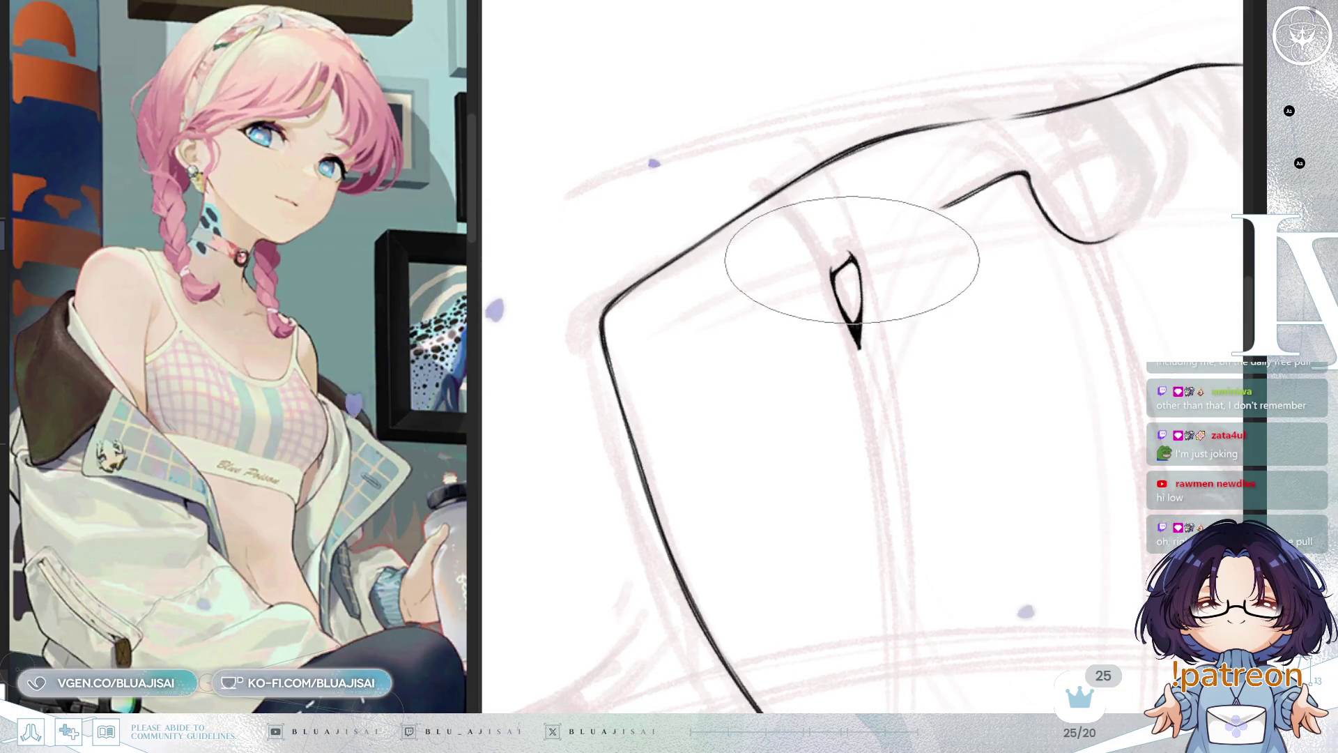
{"action": "key", "text": "minus"}
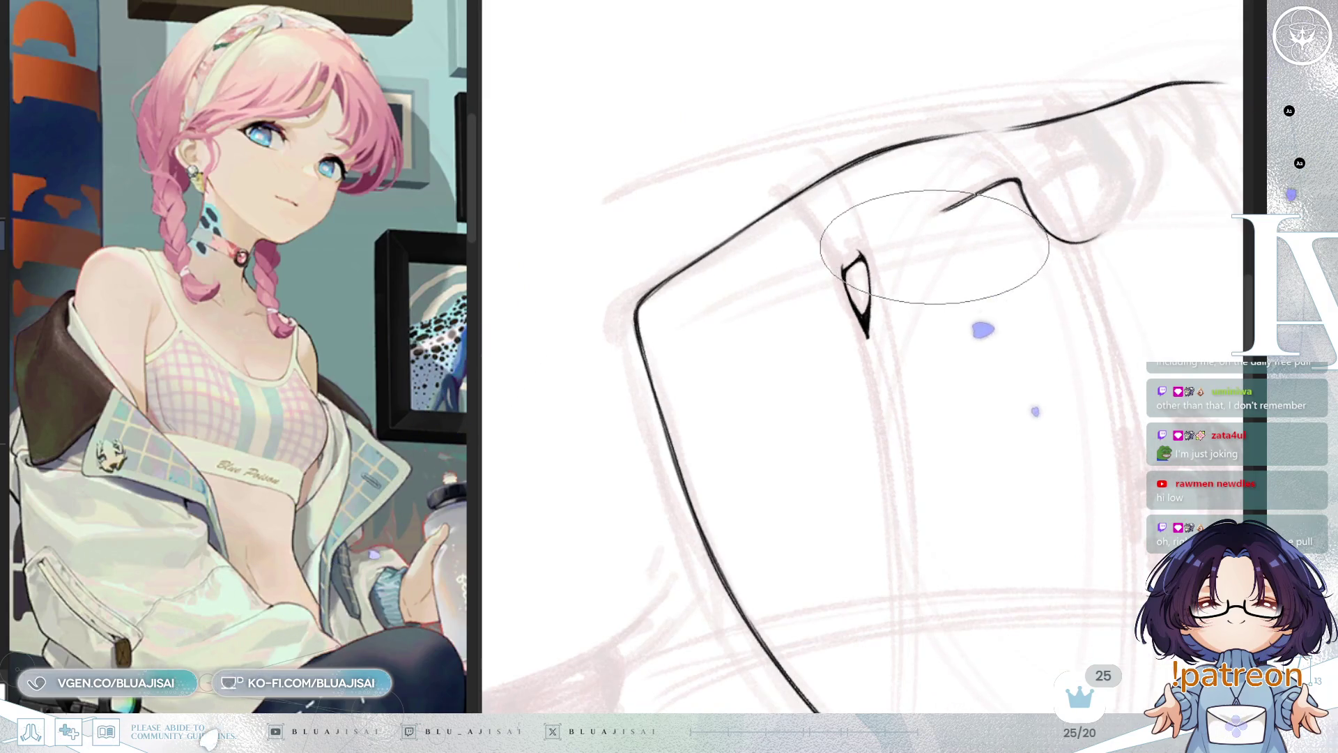
{"action": "key", "text": "h"}
{"action": "mouse_move", "coordinate": [913, 251]}
{"action": "left_mouse_down"}
{"action": "mouse_move", "coordinate": [911, 292]}
{"action": "mouse_move", "coordinate": [917, 244]}
{"action": "left_mouse_up"}
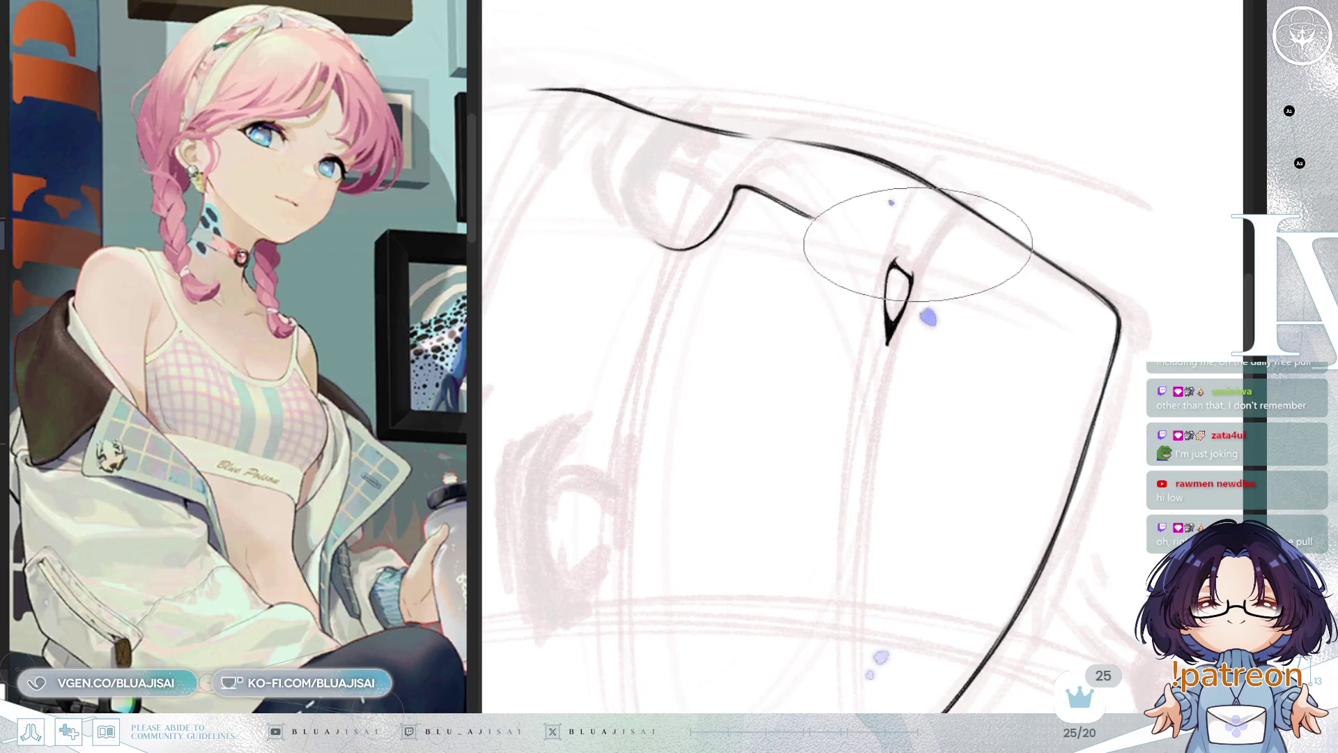
Turn the eye sideways, adjust the brush size, and zoom out to review the face lineart
{"action": "scroll", "coordinate": [903, 241], "scroll_direction": "up", "scroll_amount": 2}
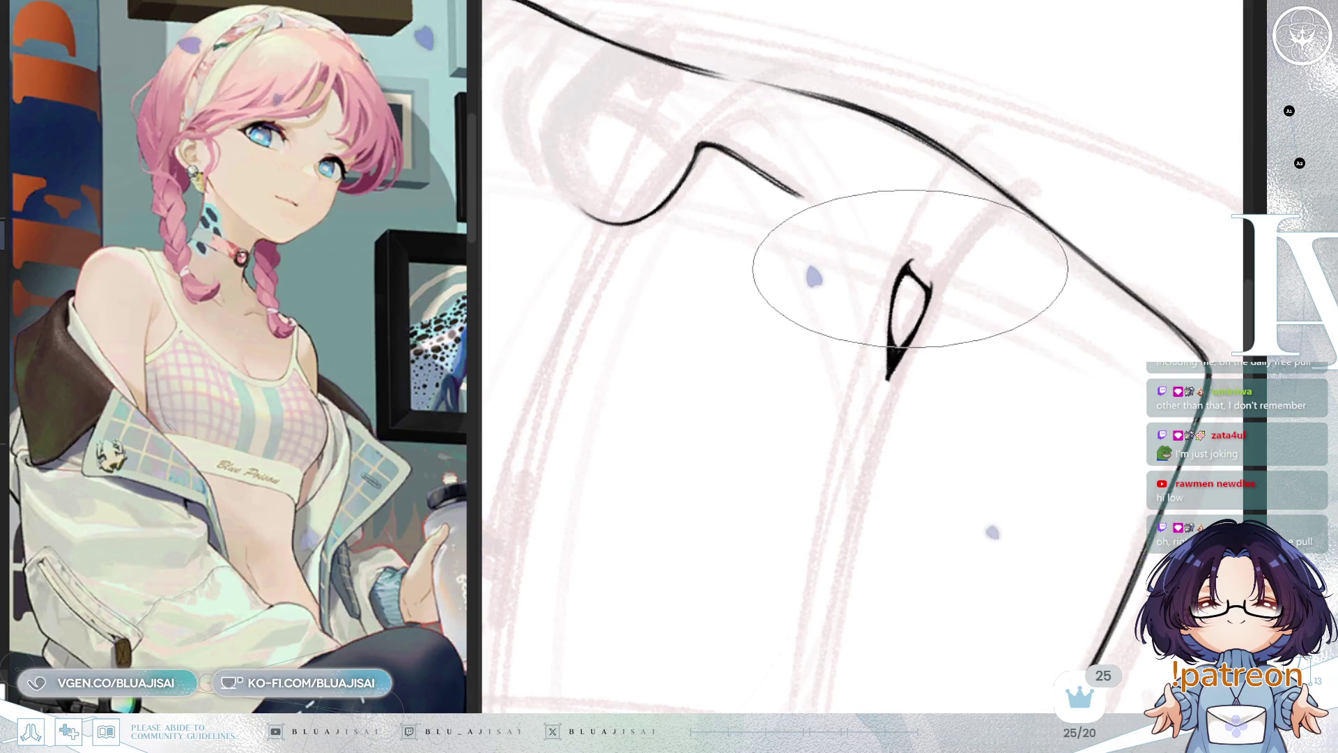
{"action": "mouse_move", "coordinate": [902, 263]}
{"action": "left_mouse_down"}
{"action": "mouse_move", "coordinate": [866, 244]}
{"action": "mouse_move", "coordinate": [947, 256]}
{"action": "mouse_move", "coordinate": [926, 253]}
{"action": "mouse_move", "coordinate": [1001, 119]}
{"action": "left_mouse_up"}
{"action": "left_click_drag", "start_coordinate": [980, 237], "coordinate": [970, 314]}
{"action": "scroll", "coordinate": [979, 295], "scroll_direction": "down", "scroll_amount": 2}
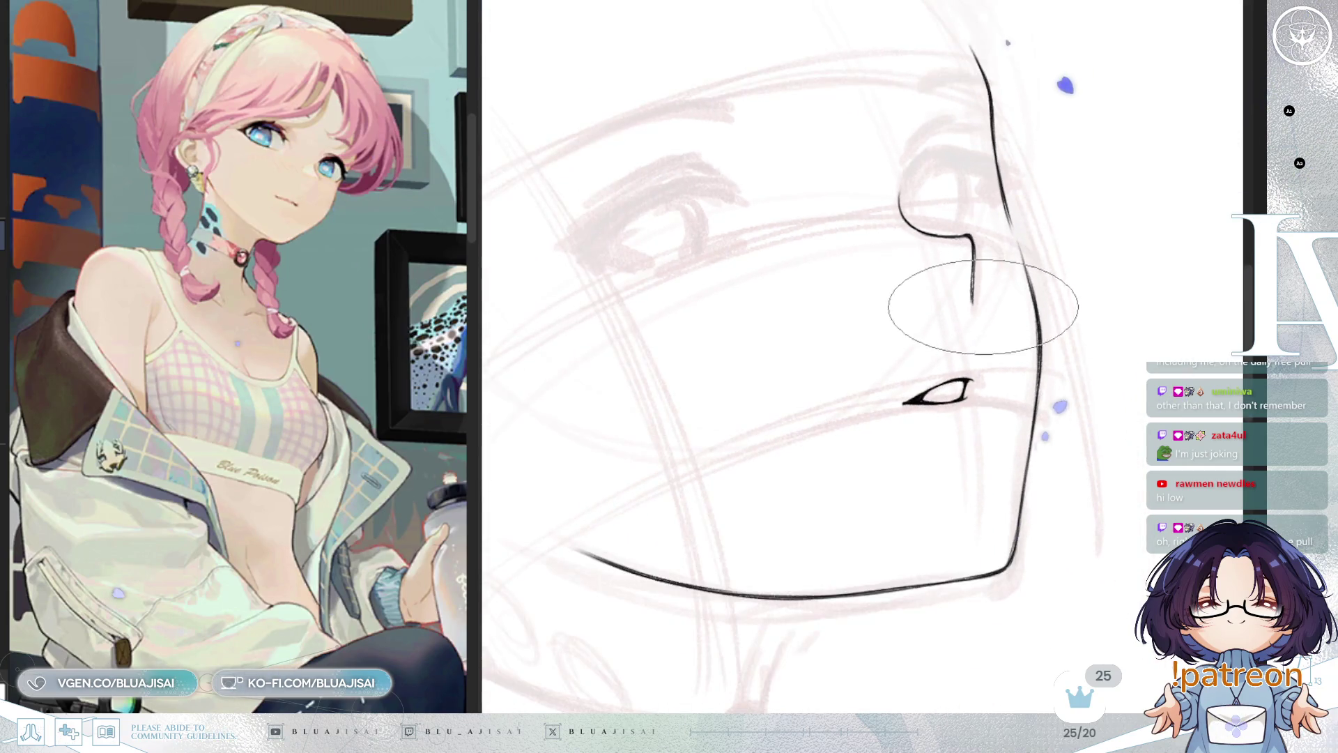
{"action": "scroll", "coordinate": [982, 307], "scroll_direction": "up", "scroll_amount": 3}
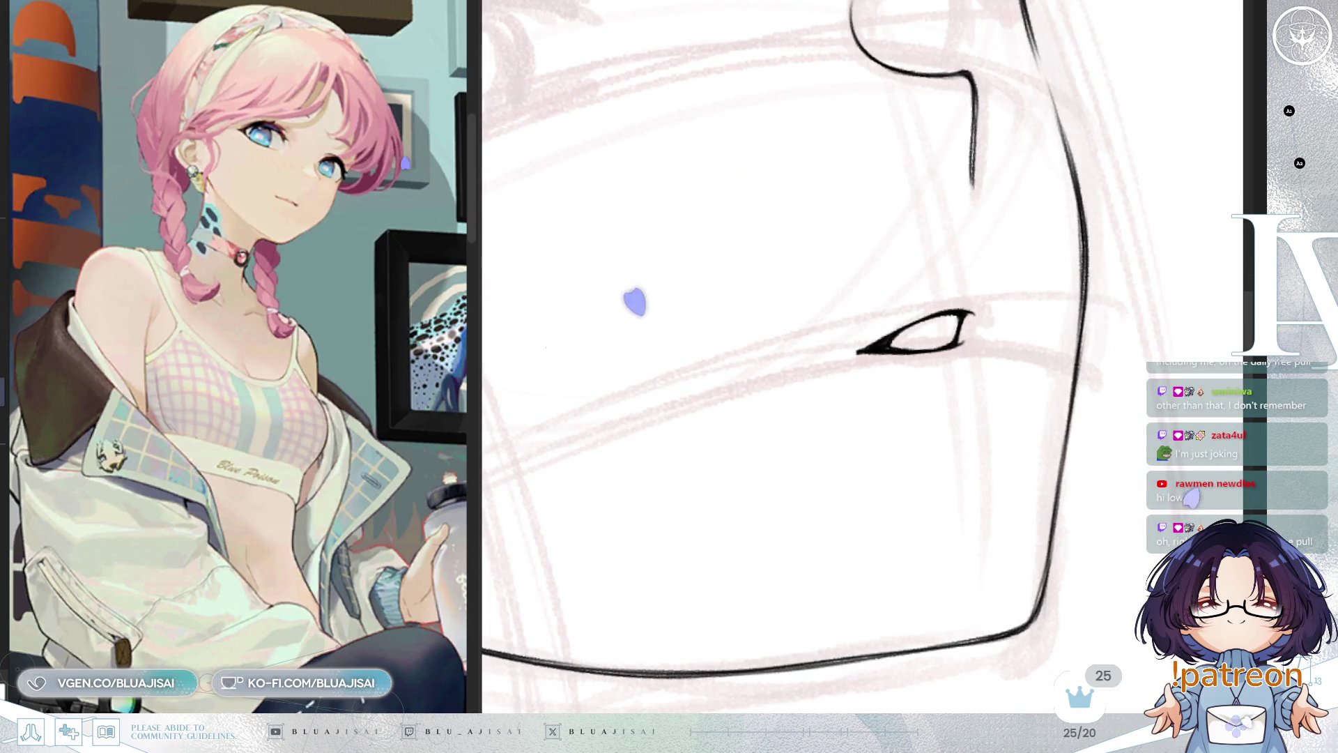
{"action": "key", "text": "bracketright"}
{"action": "key", "text": "bracketright"}
{"action": "key", "text": "bracketright"}
{"action": "key", "text": "bracketleft"}
{"action": "key", "text": "bracketleft"}
{"action": "key", "text": "bracketleft"}
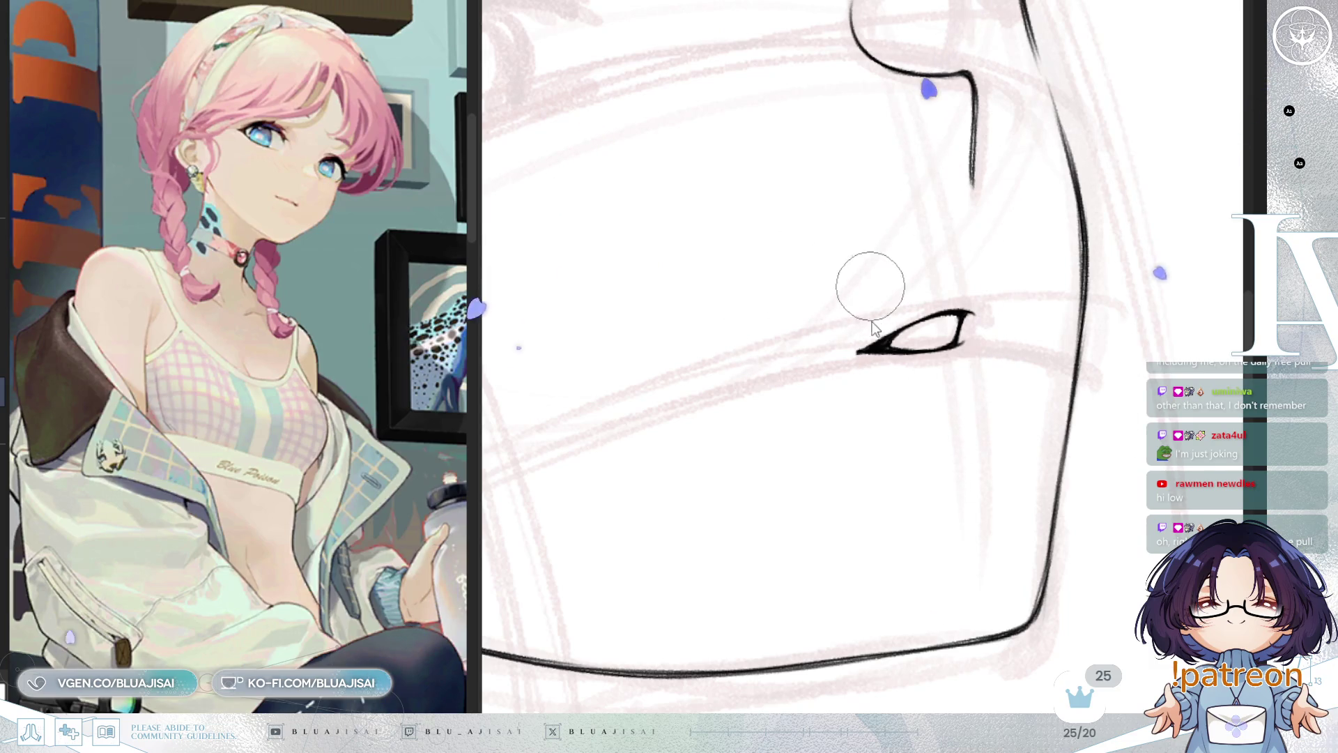
{"action": "left_click_drag", "start_coordinate": [1014, 305], "coordinate": [1012, 296]}
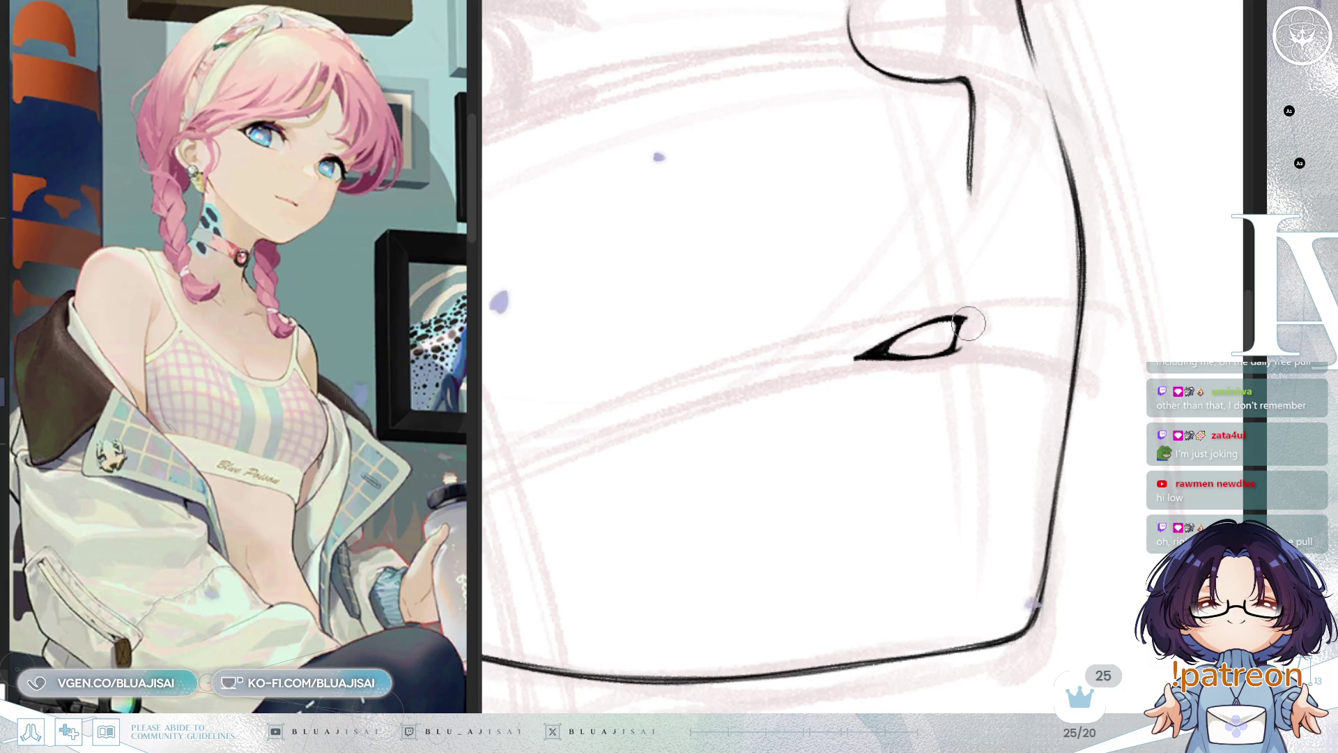
{"action": "scroll", "coordinate": [1000, 344], "scroll_direction": "down", "scroll_amount": 1}
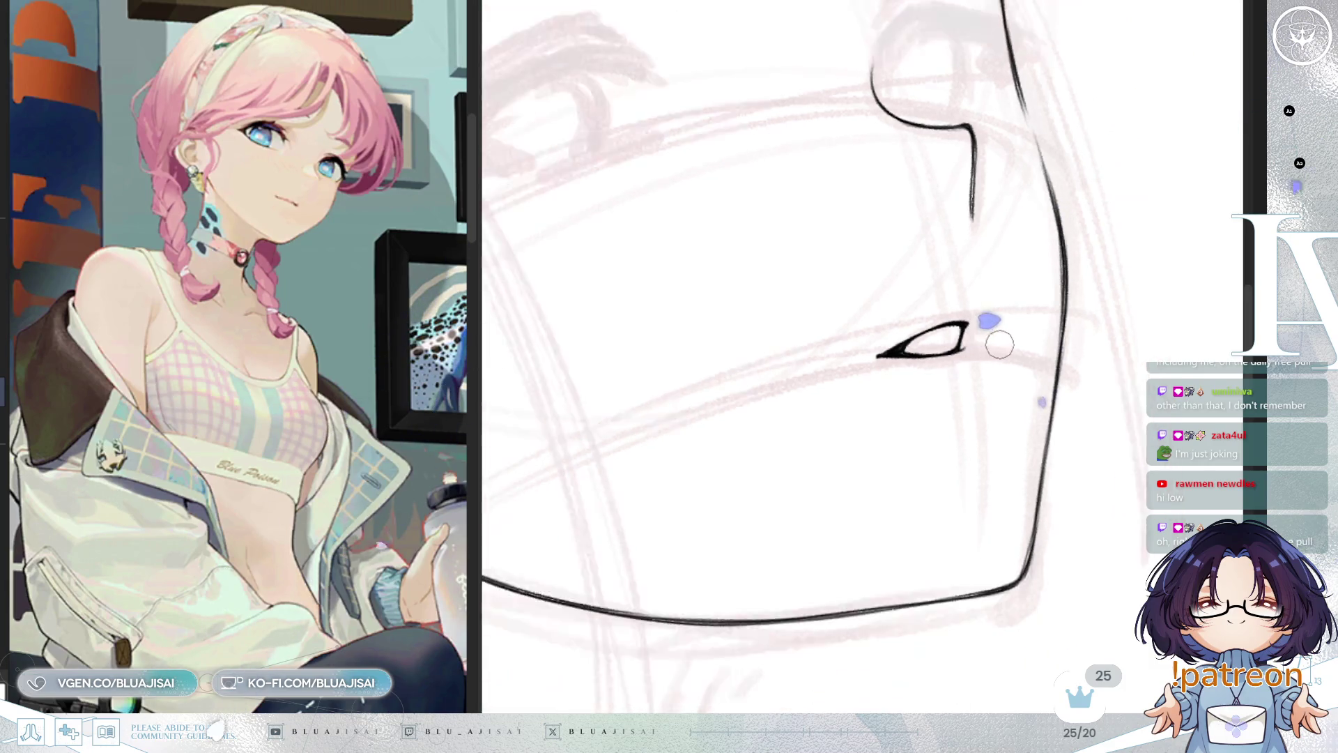
{"action": "scroll", "coordinate": [1000, 344], "scroll_direction": "down", "scroll_amount": 3}
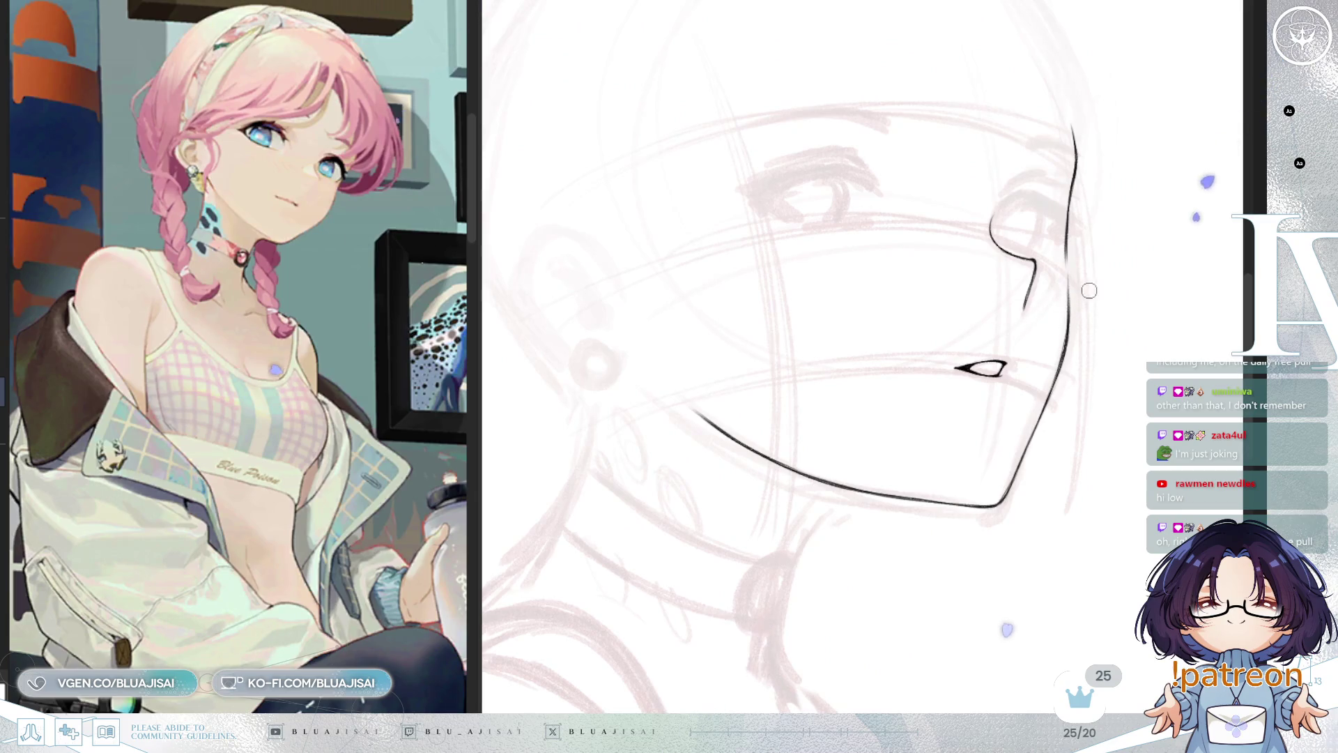
Ink the ear's outer rim from the top curve down toward the lobe, redoing a misplaced stroke
{"action": "scroll", "coordinate": [1089, 291], "scroll_direction": "down", "scroll_amount": 2}
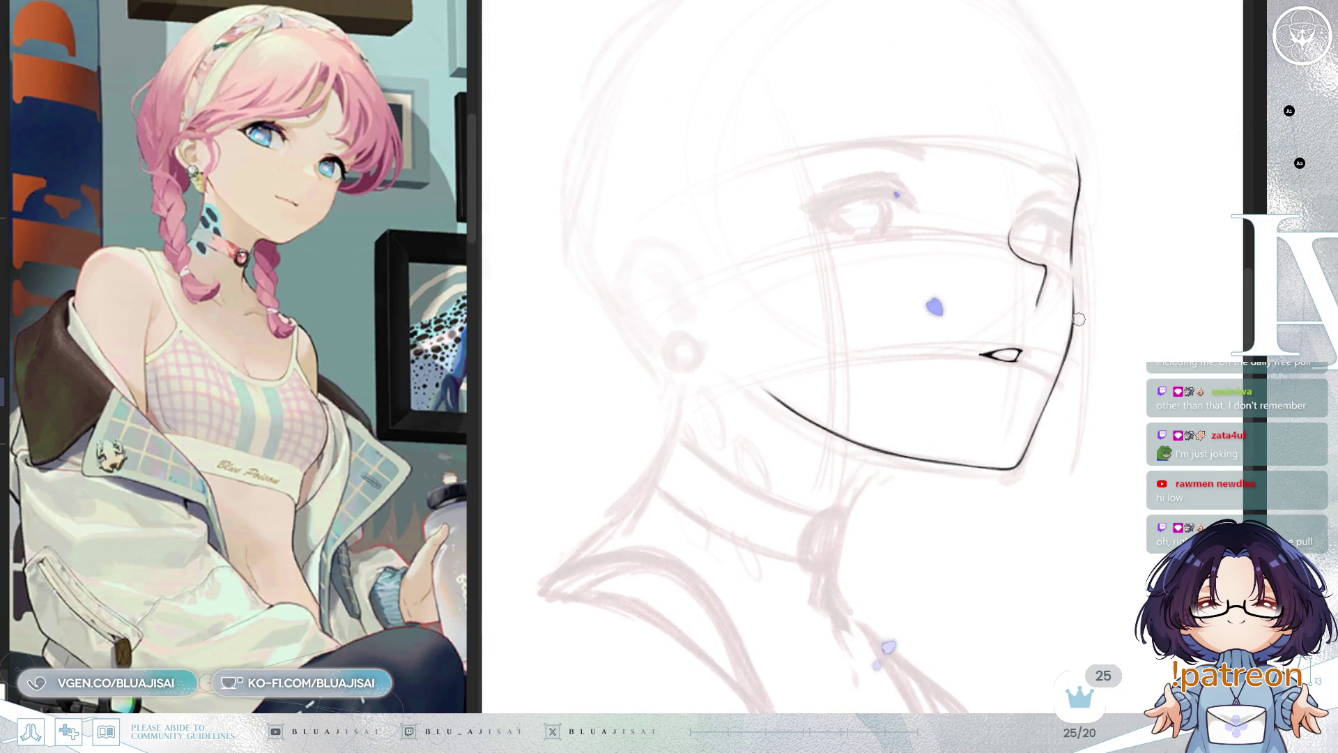
{"action": "key", "text": "m"}
{"action": "key", "text": "End"}
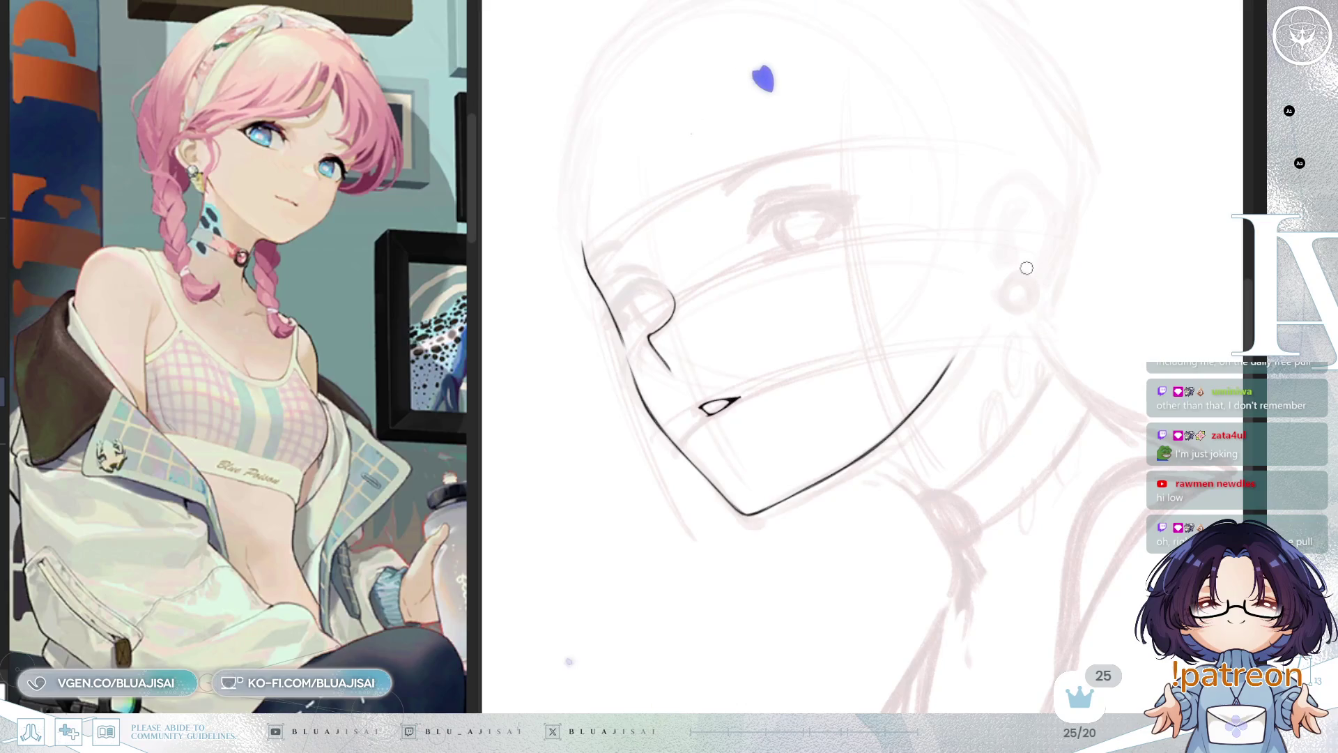
{"action": "scroll", "coordinate": [1024, 179], "scroll_direction": "up", "scroll_amount": 2}
{"action": "left_click_drag", "start_coordinate": [1010, 179], "coordinate": [957, 280]}
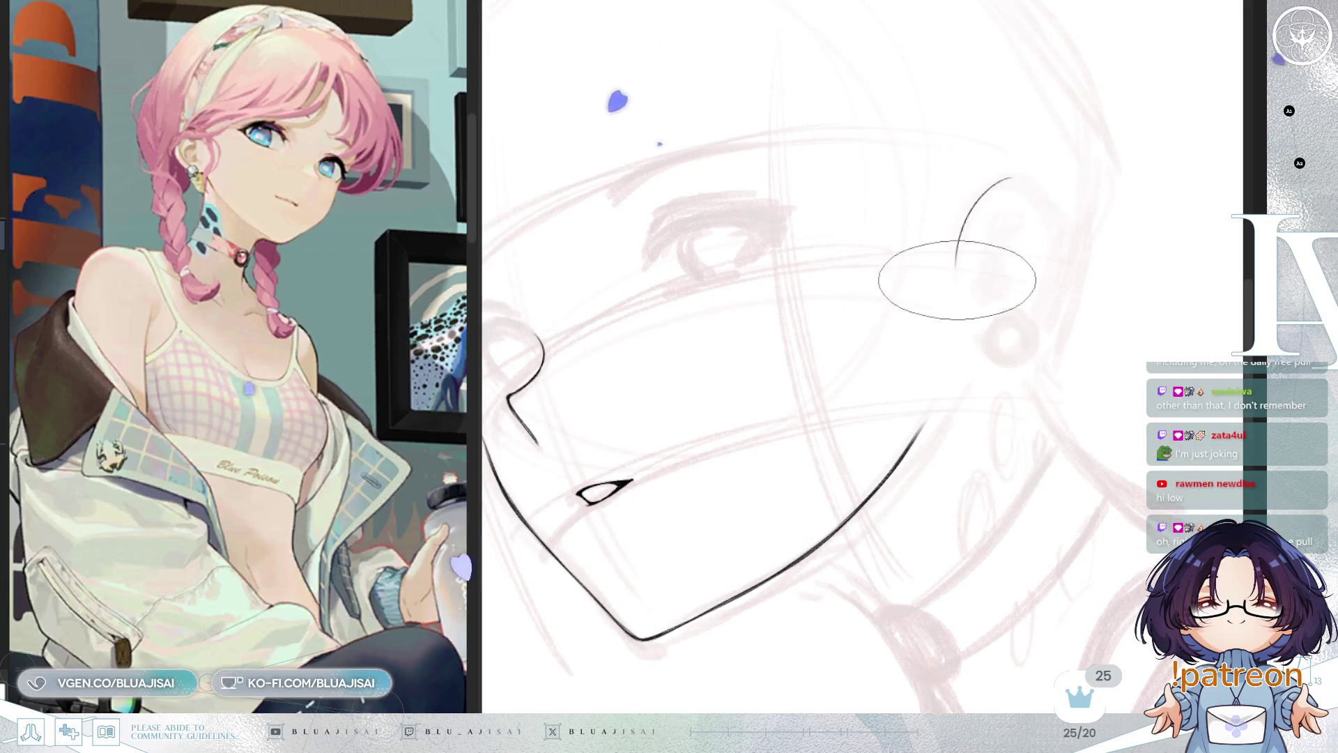
{"action": "key", "text": "ctrl+z"}
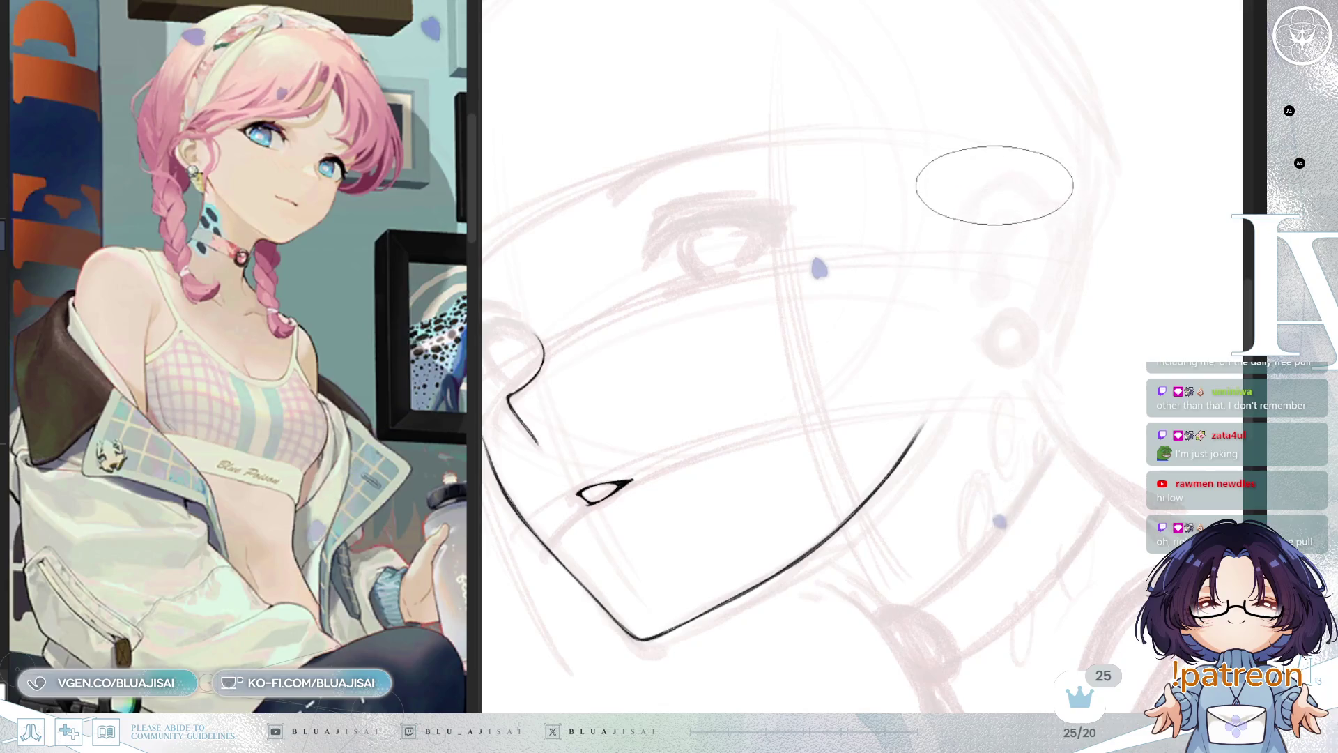
{"action": "left_click_drag", "start_coordinate": [1009, 179], "coordinate": [953, 234]}
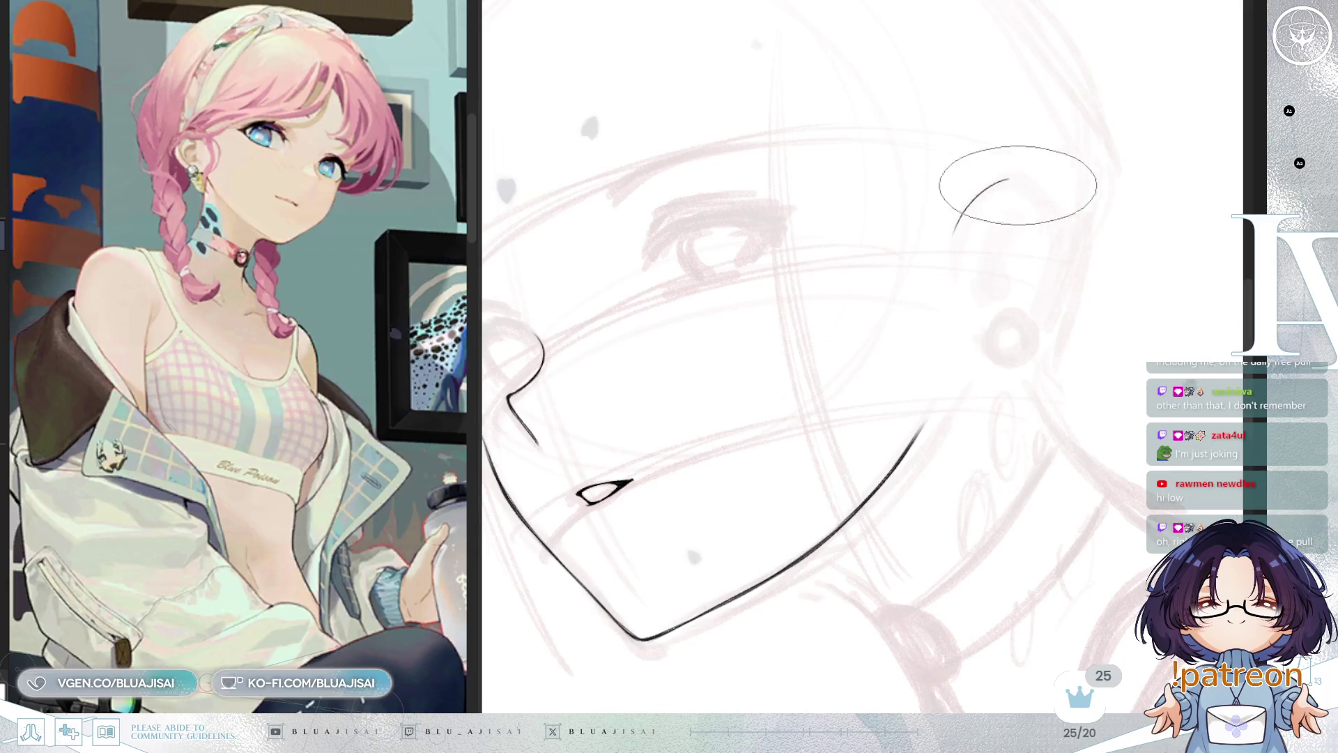
{"action": "mouse_move", "coordinate": [1011, 179]}
{"action": "left_mouse_down"}
{"action": "mouse_move", "coordinate": [1063, 262]}
{"action": "mouse_move", "coordinate": [1043, 302]}
{"action": "left_mouse_up"}
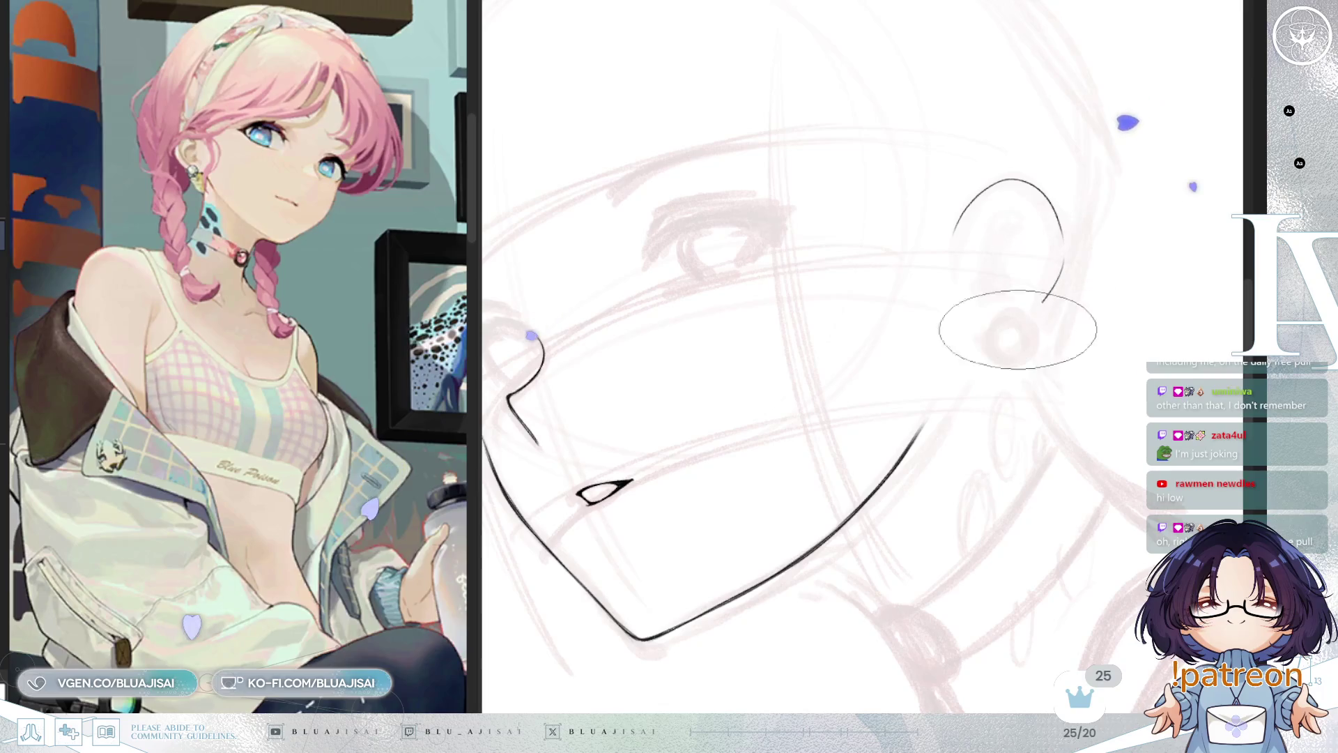
{"action": "mouse_move", "coordinate": [1060, 257]}
{"action": "left_mouse_down"}
{"action": "mouse_move", "coordinate": [1000, 352]}
{"action": "mouse_move", "coordinate": [960, 355]}
{"action": "left_mouse_up"}
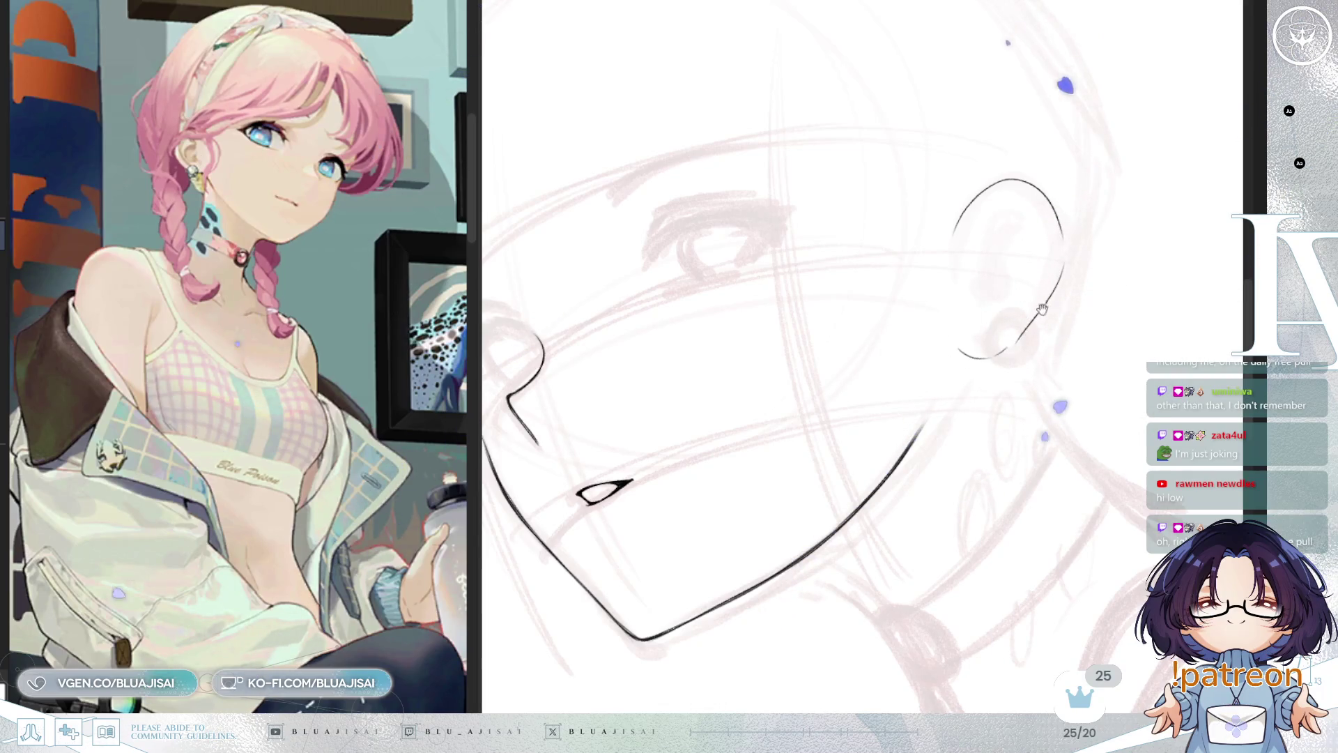
Mirror, pan and rotate the view to check the ear and stand it upright
{"action": "left_click_drag", "start_coordinate": [1042, 309], "coordinate": [1012, 263]}
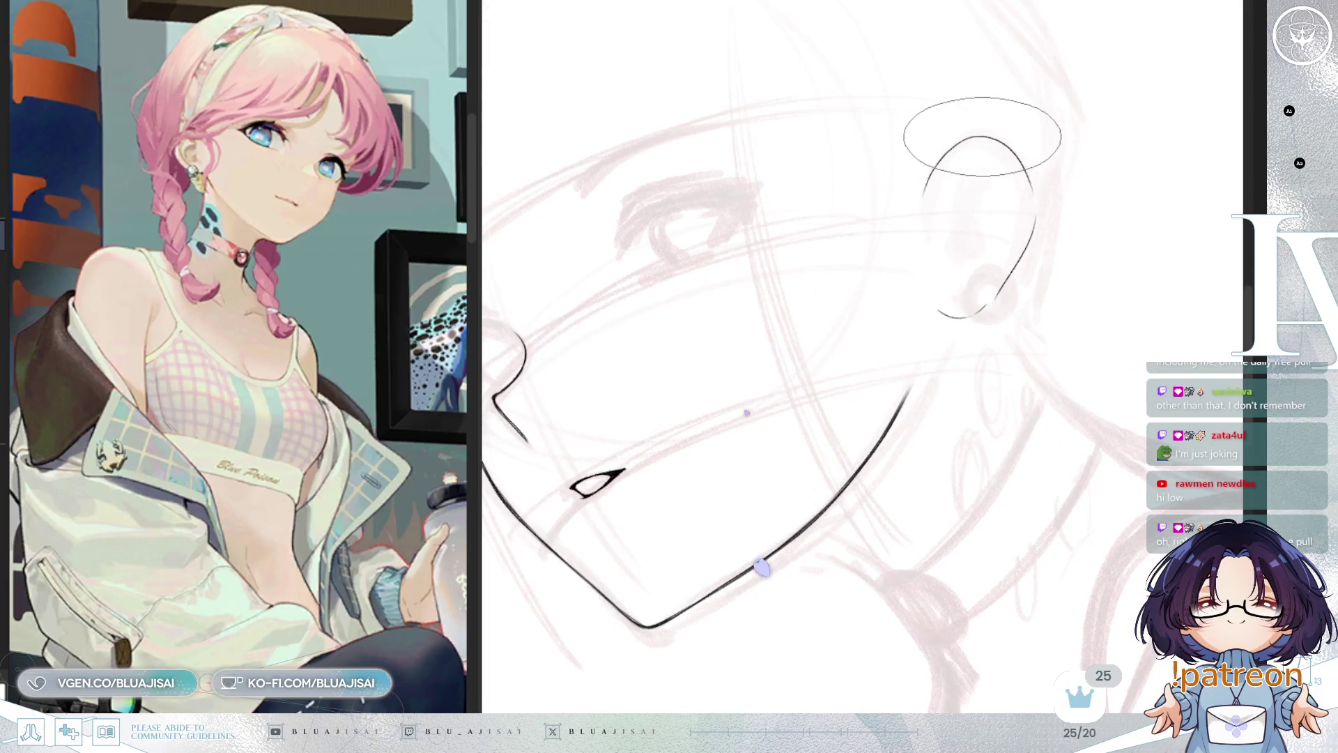
{"action": "scroll", "coordinate": [761, 568], "scroll_direction": "up", "scroll_amount": 1}
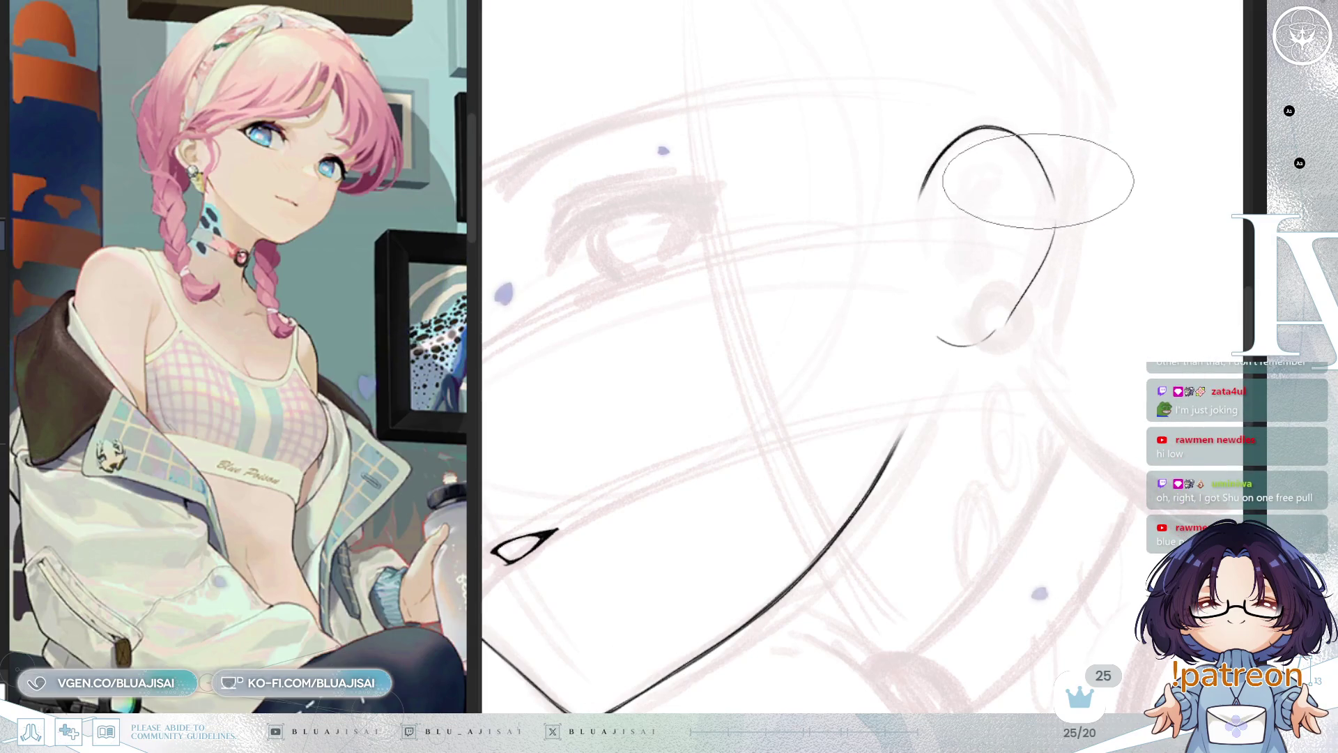
{"action": "key", "text": "m"}
{"action": "left_click_drag", "start_coordinate": [939, 216], "coordinate": [1040, 254]}
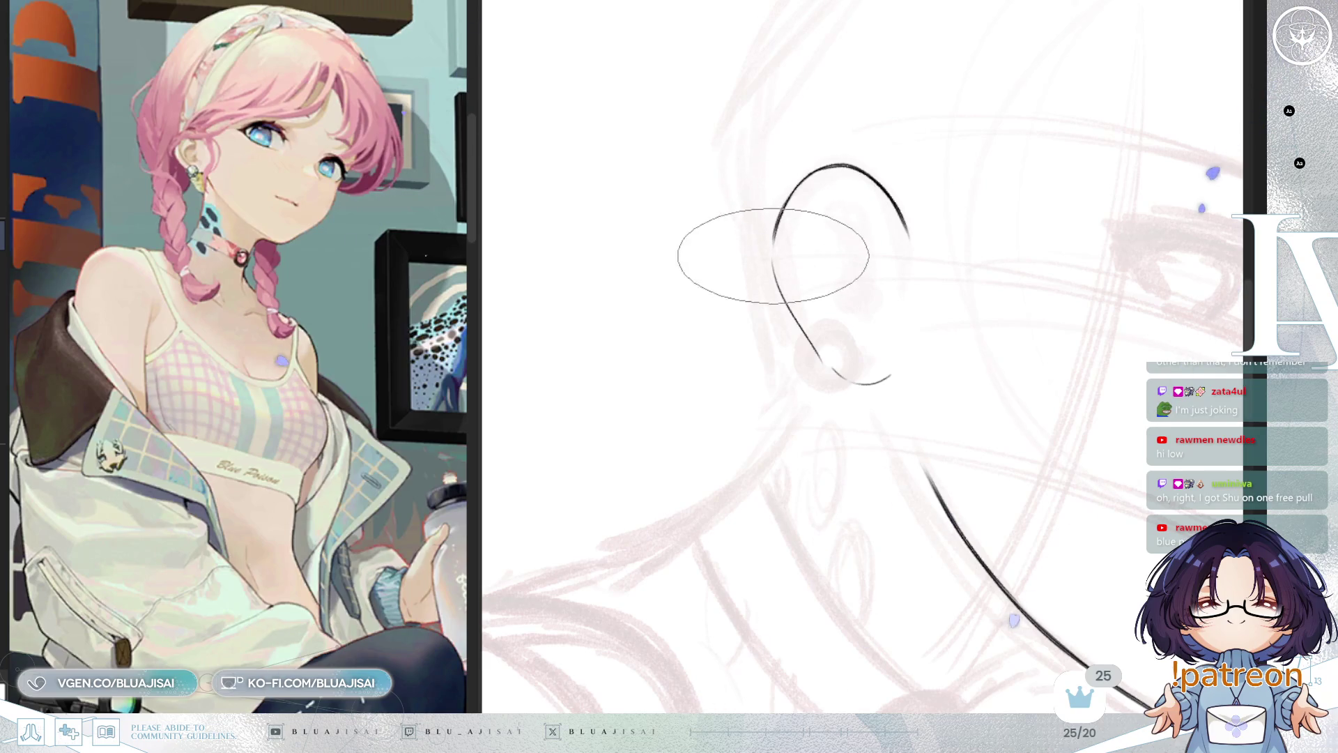
{"action": "left_click_drag", "start_coordinate": [818, 182], "coordinate": [902, 202]}
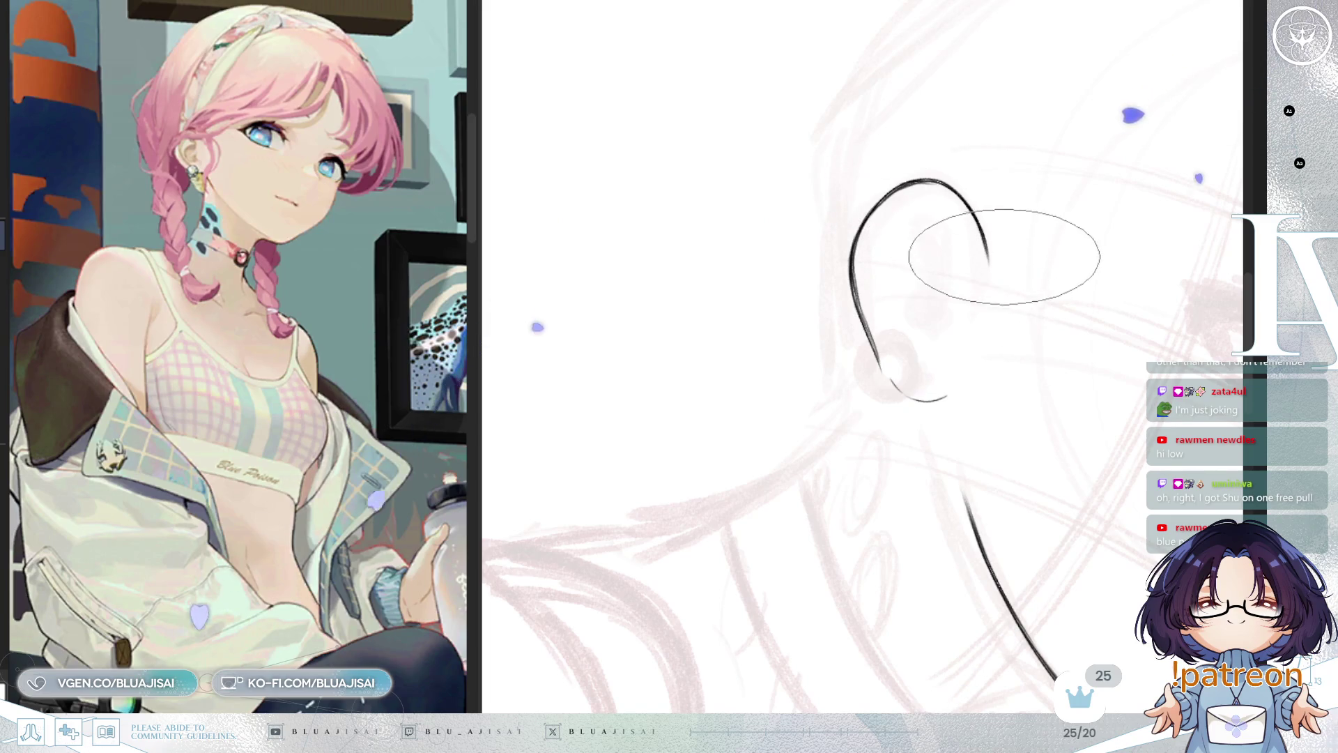
{"action": "key", "text": "m"}
{"action": "left_click_drag", "start_coordinate": [889, 222], "coordinate": [974, 222]}
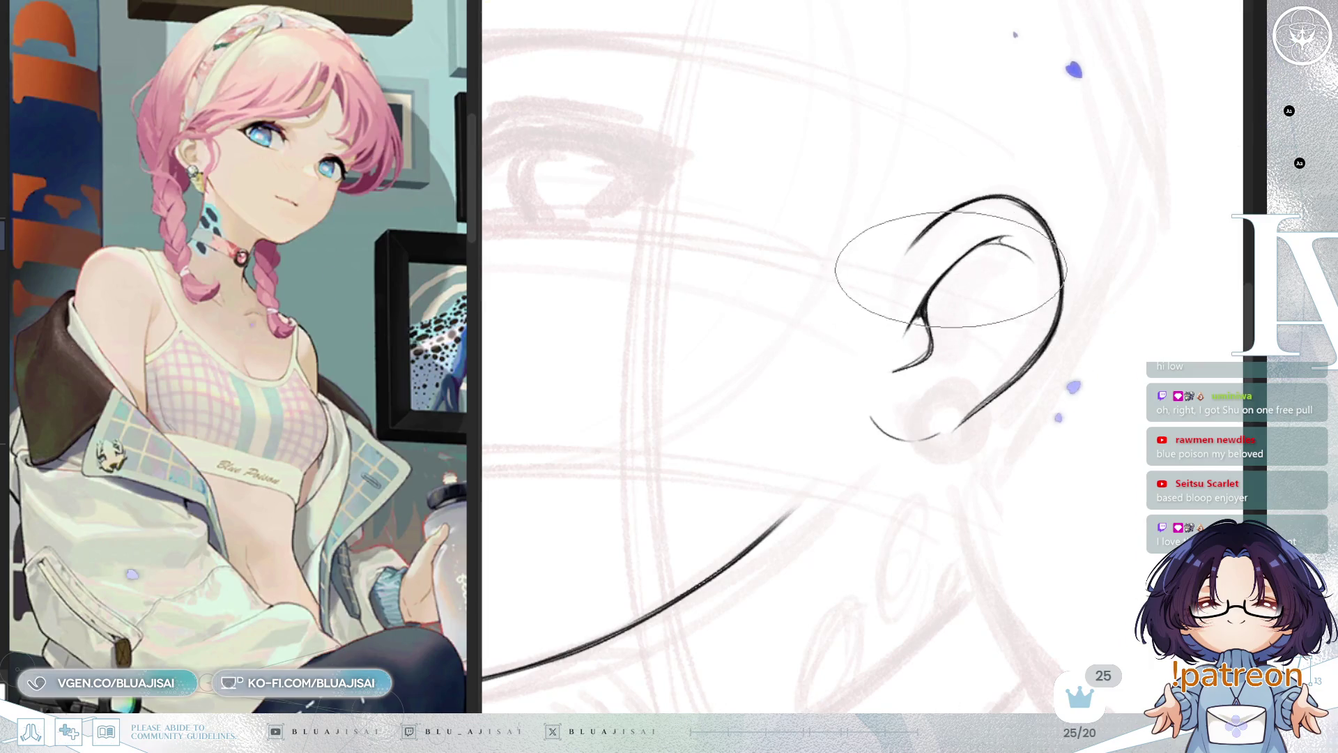
{"action": "left_click_drag", "start_coordinate": [1037, 310], "coordinate": [1037, 278]}
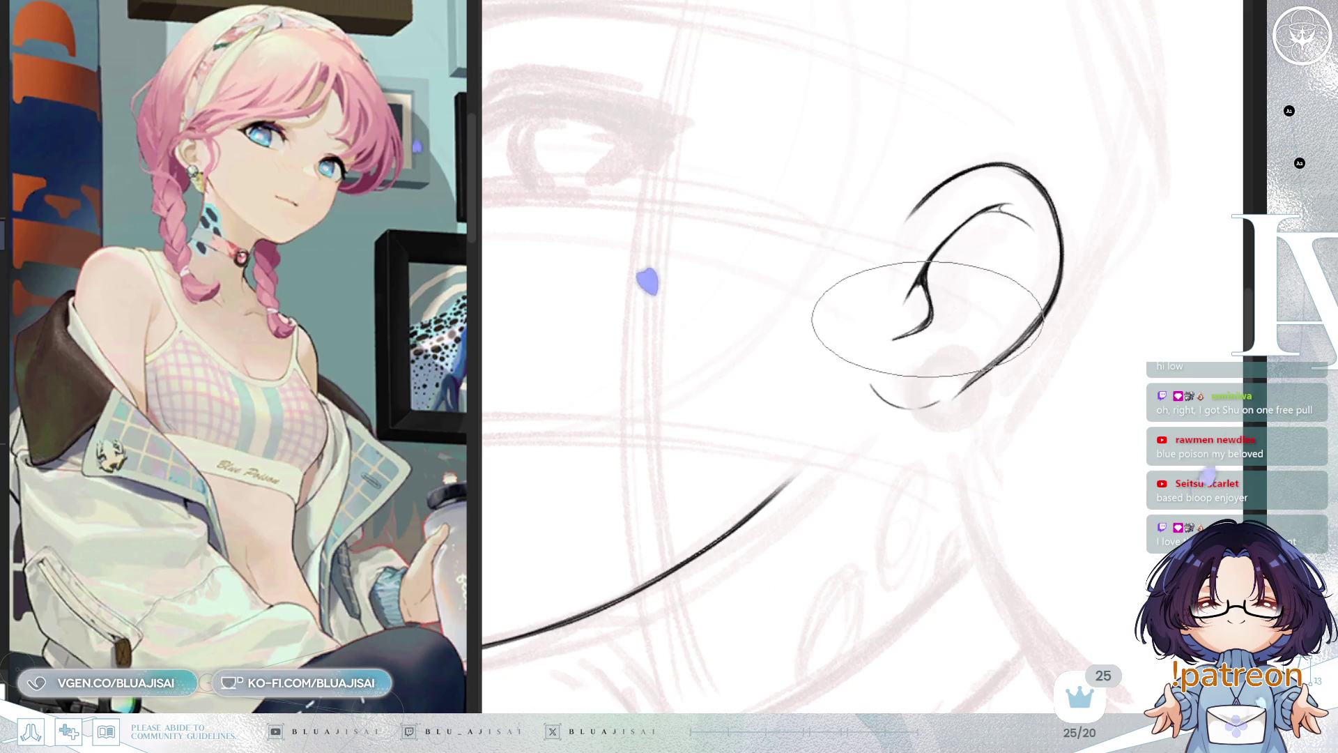
{"action": "mouse_move", "coordinate": [926, 320]}
{"action": "left_mouse_down"}
{"action": "mouse_move", "coordinate": [867, 299]}
{"action": "mouse_move", "coordinate": [867, 283]}
{"action": "left_mouse_up"}
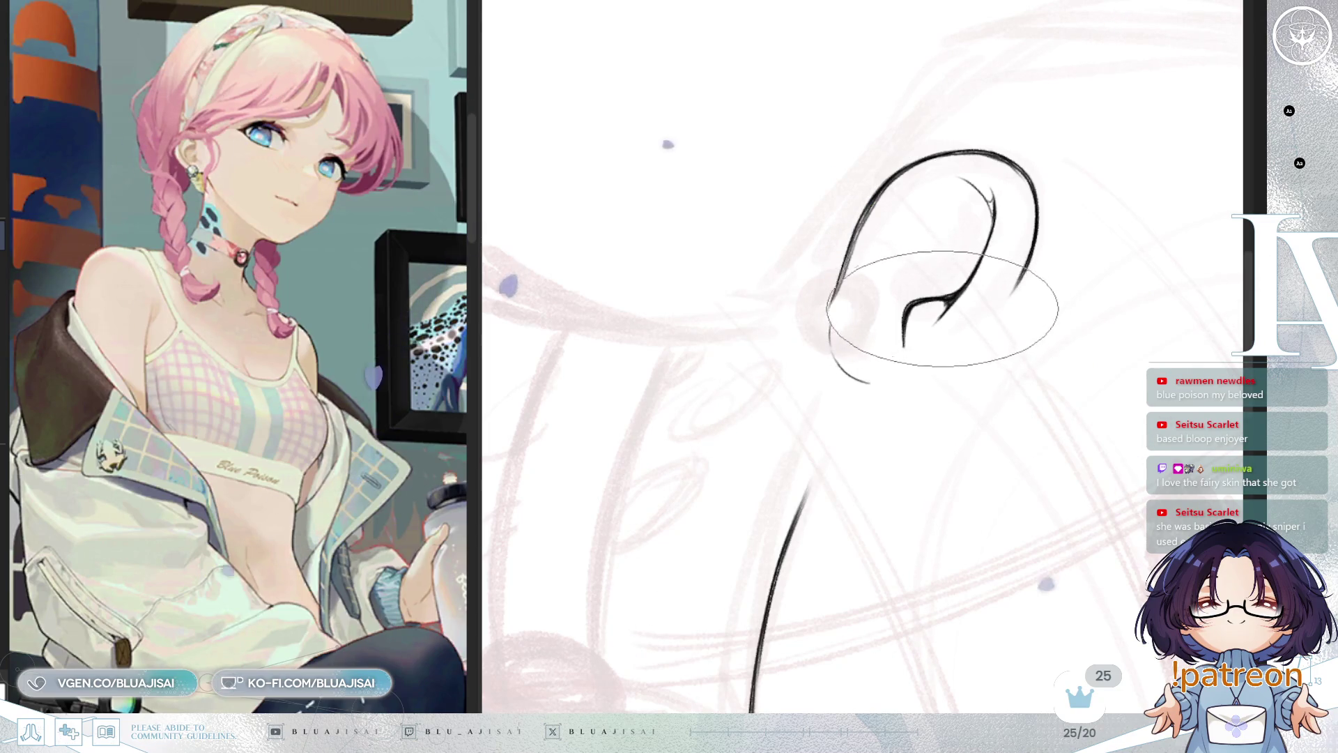
{"action": "mouse_move", "coordinate": [986, 195]}
{"action": "left_mouse_down"}
{"action": "mouse_move", "coordinate": [985, 209]}
{"action": "mouse_move", "coordinate": [822, 235]}
{"action": "mouse_move", "coordinate": [943, 299]}
{"action": "left_mouse_up"}
{"action": "mouse_move", "coordinate": [866, 253]}
{"action": "left_mouse_down"}
{"action": "mouse_move", "coordinate": [965, 305]}
{"action": "mouse_move", "coordinate": [949, 238]}
{"action": "left_mouse_up"}
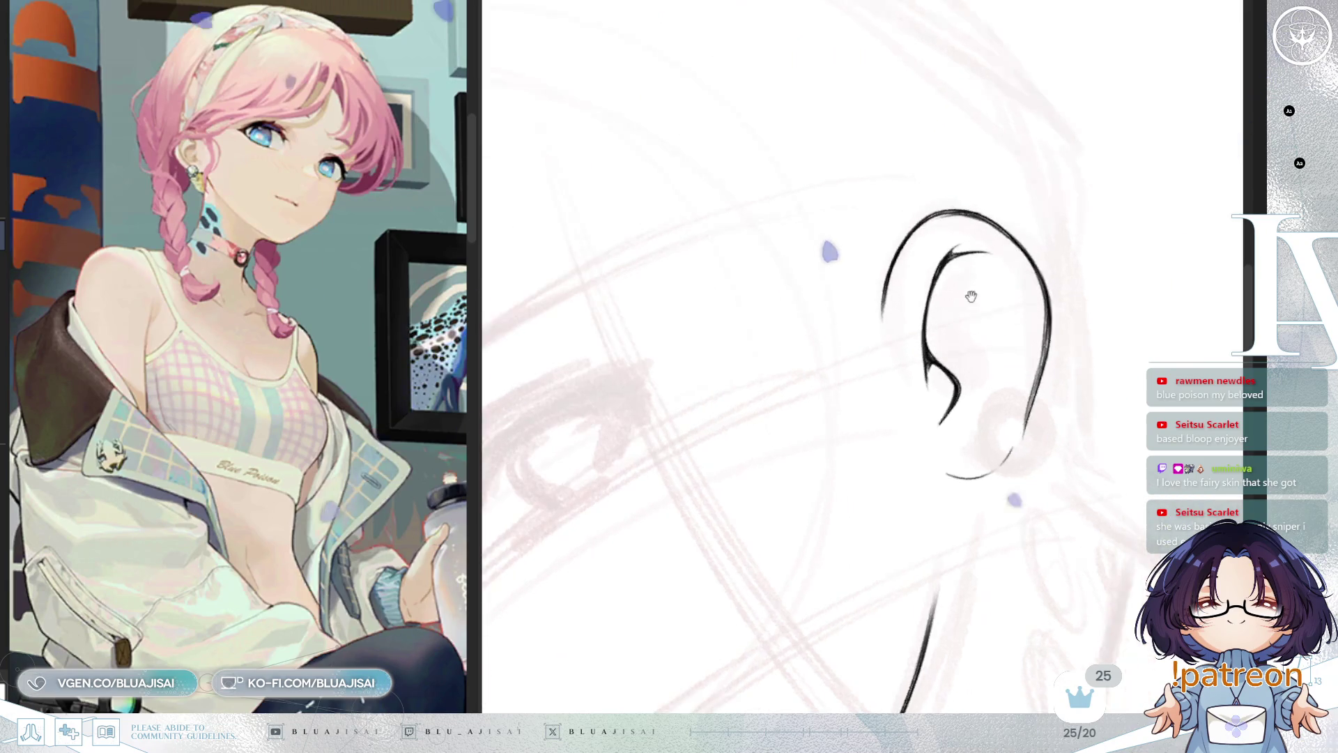
Ink an inner fold line inside the ear, then mirror the view to check it
{"action": "left_click_drag", "start_coordinate": [919, 281], "coordinate": [968, 222]}
{"action": "scroll", "coordinate": [969, 221], "scroll_direction": "down", "scroll_amount": 2}
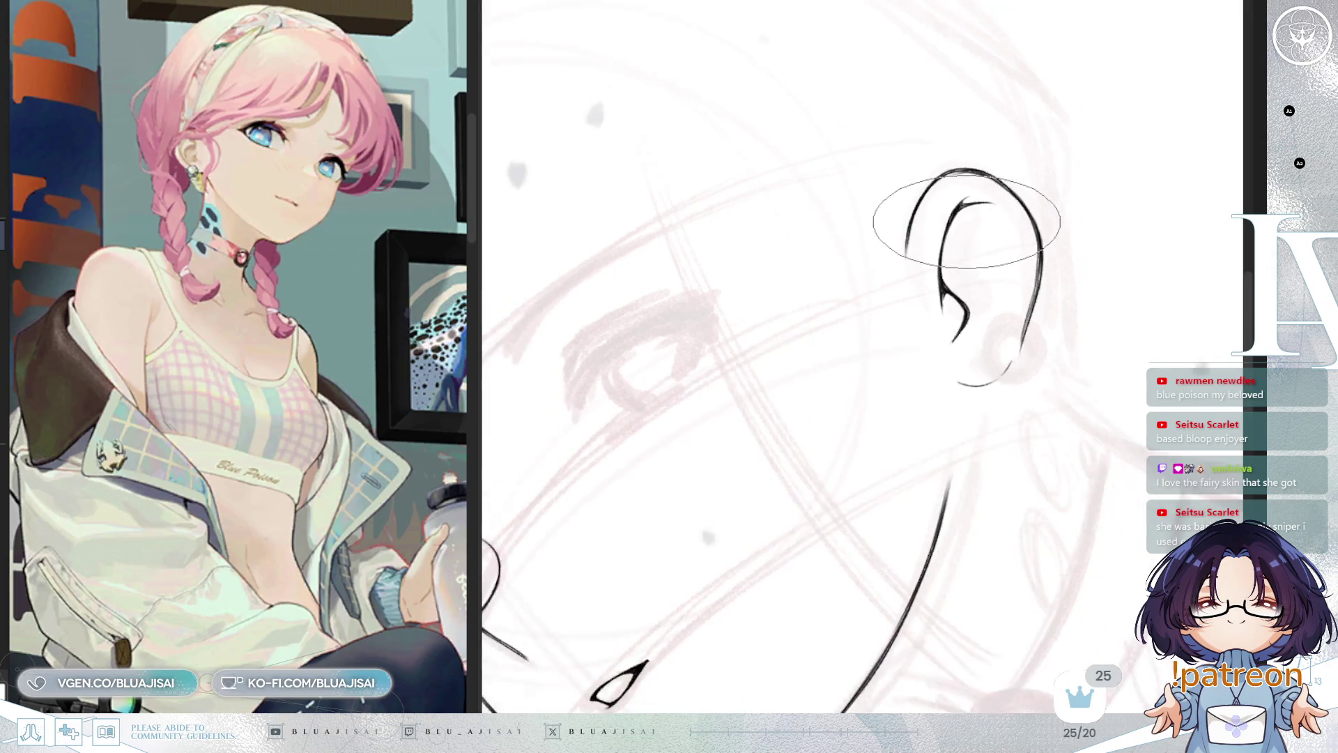
{"action": "left_click_drag", "start_coordinate": [955, 282], "coordinate": [967, 233]}
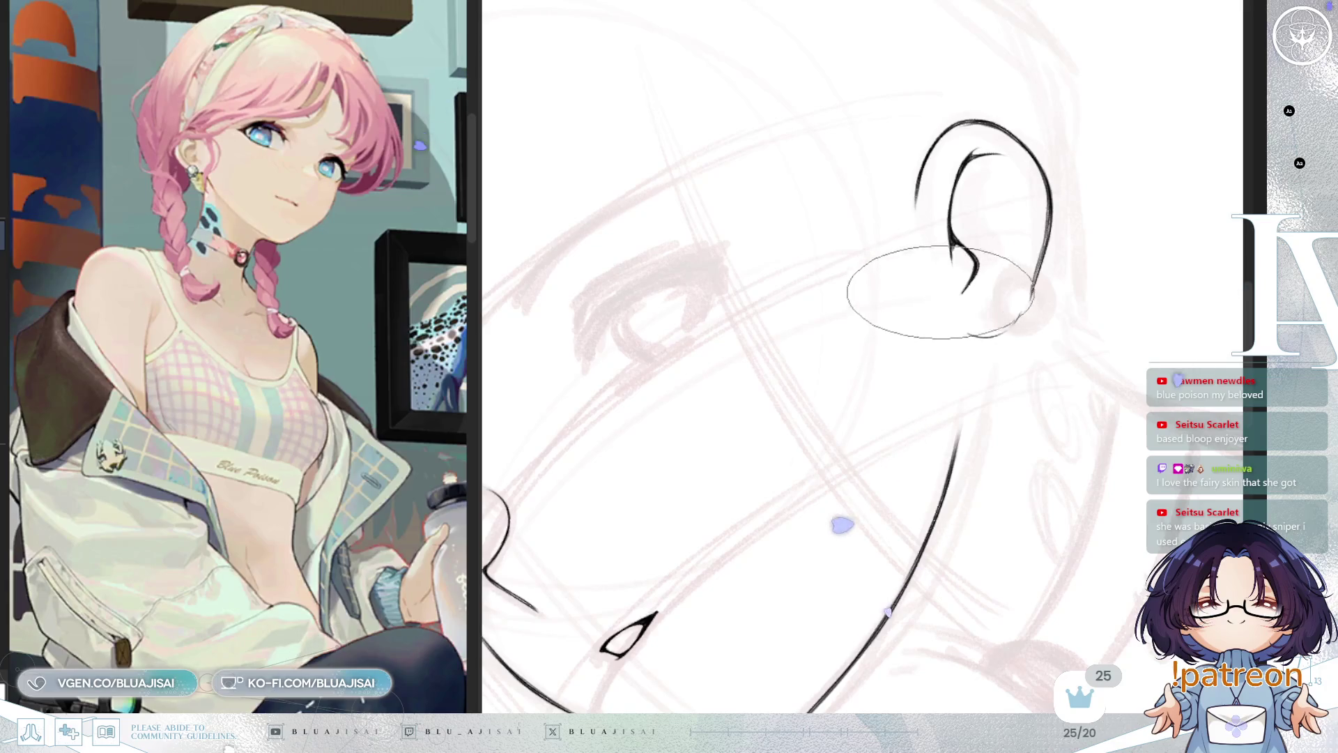
{"action": "mouse_move", "coordinate": [1039, 227]}
{"action": "left_mouse_down"}
{"action": "mouse_move", "coordinate": [1015, 209]}
{"action": "mouse_move", "coordinate": [1041, 211]}
{"action": "left_mouse_up"}
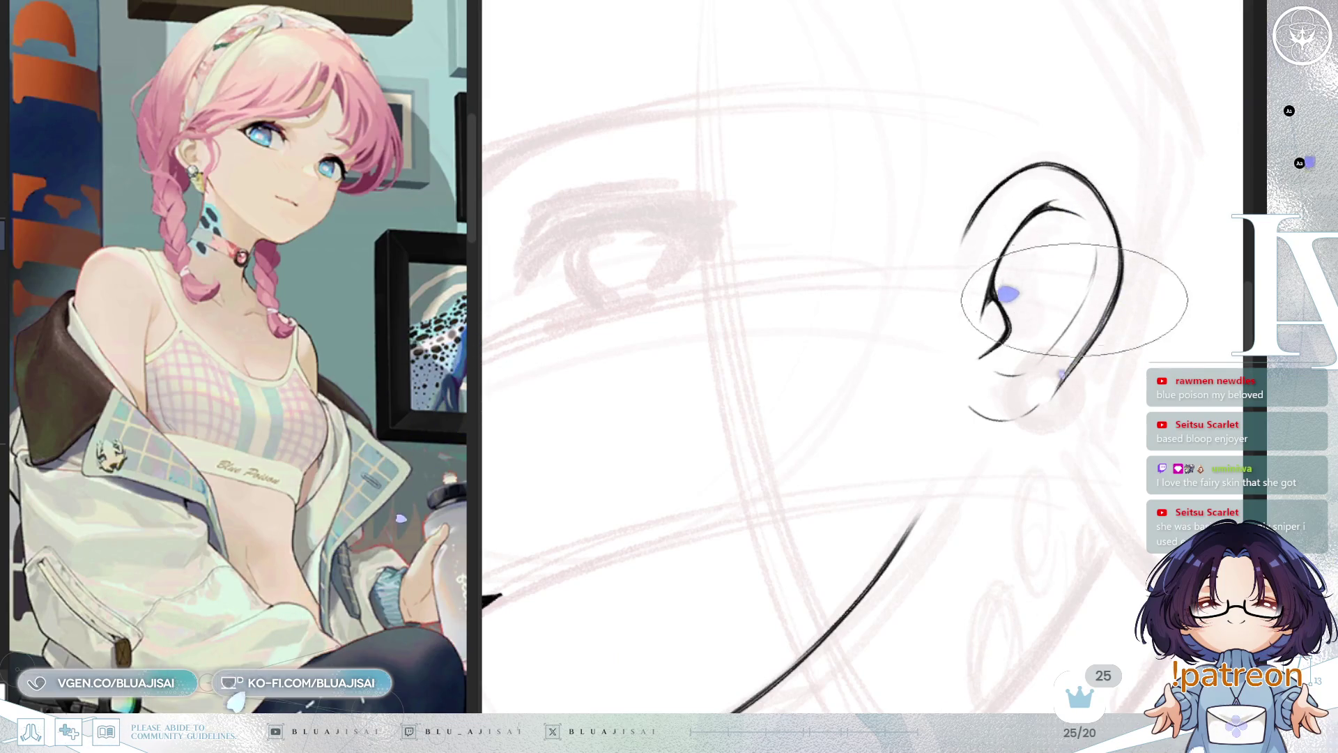
{"action": "key", "text": "End"}
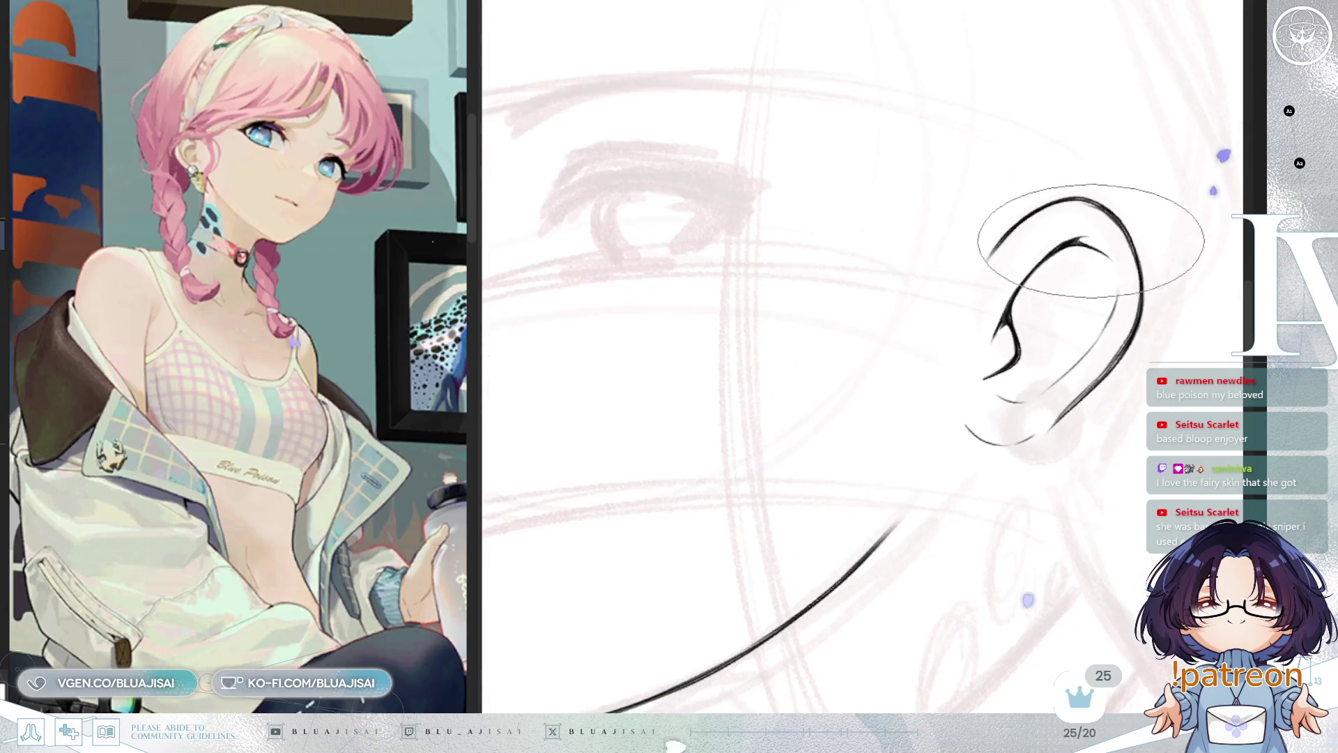
{"action": "left_click_drag", "start_coordinate": [1082, 264], "coordinate": [1082, 344]}
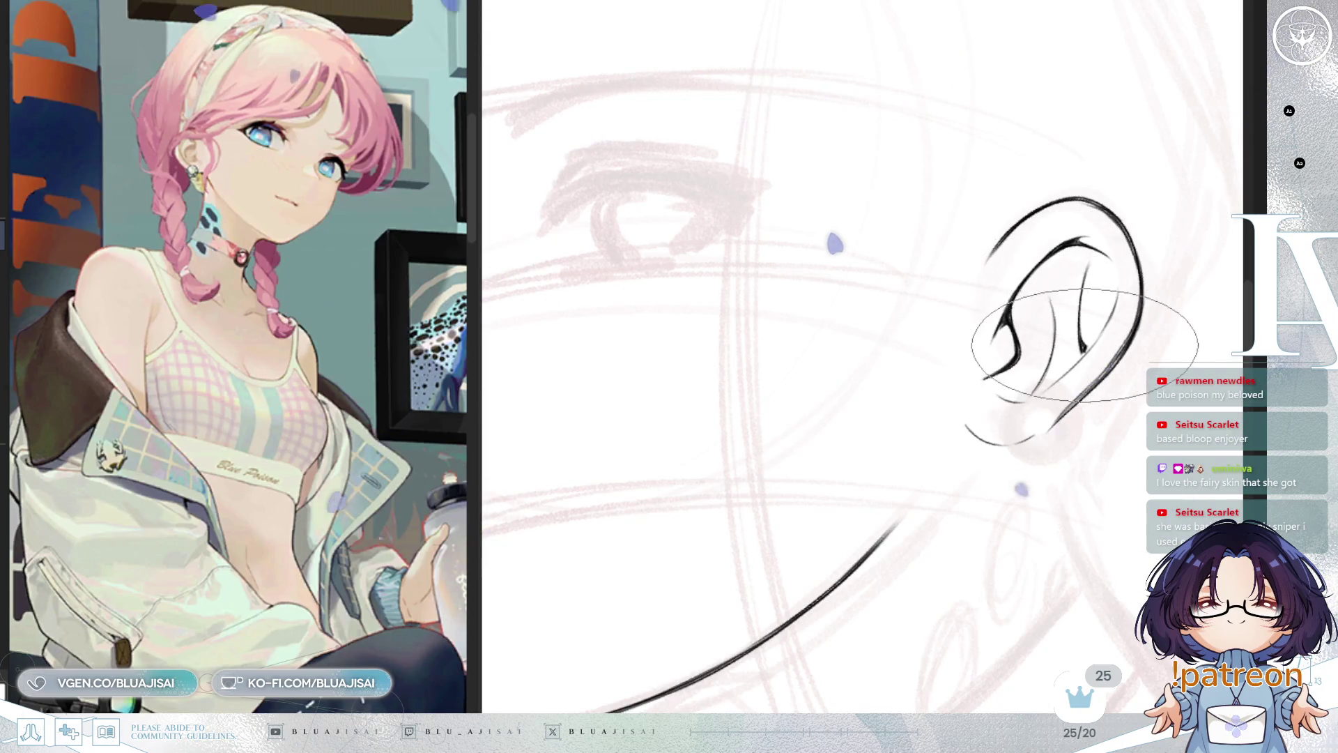
{"action": "key", "text": "h"}
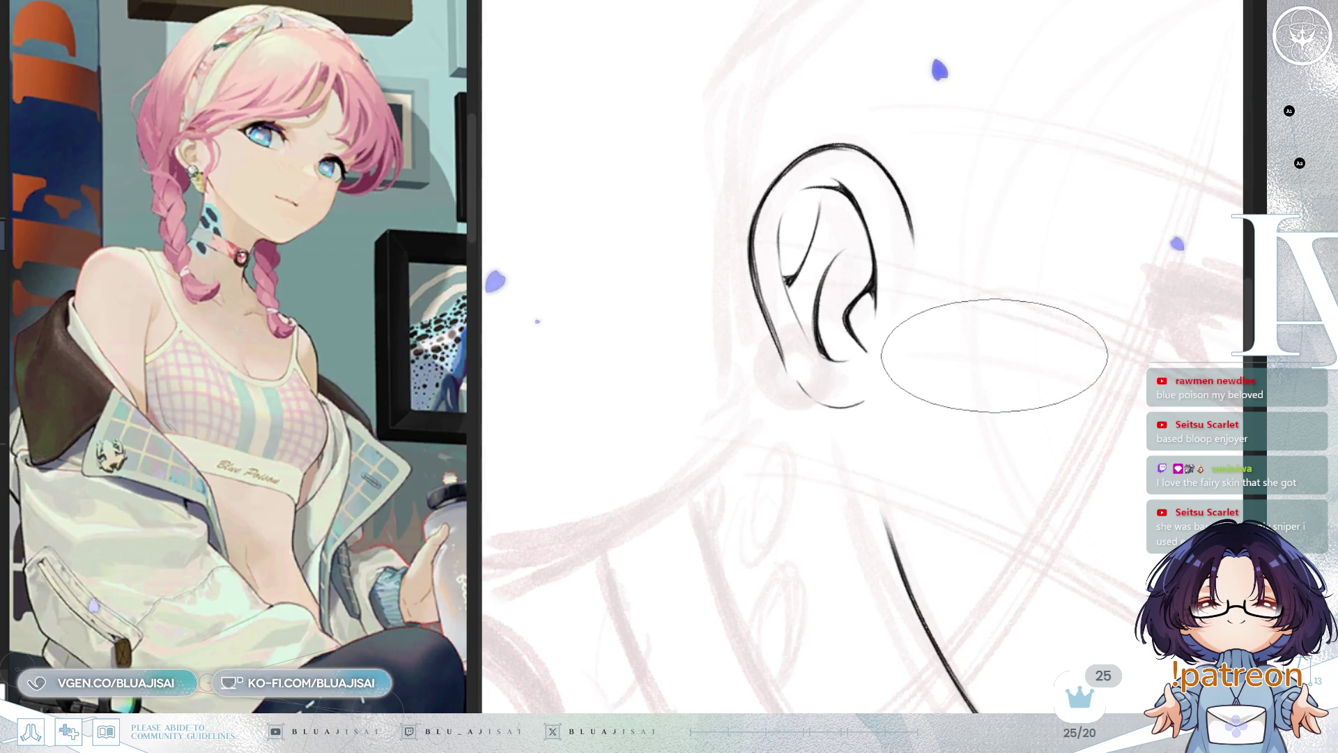
Rotate the ear upright, mirror the view to check proportions, and zoom out to the whole face
{"action": "left_click_drag", "start_coordinate": [1015, 352], "coordinate": [985, 344]}
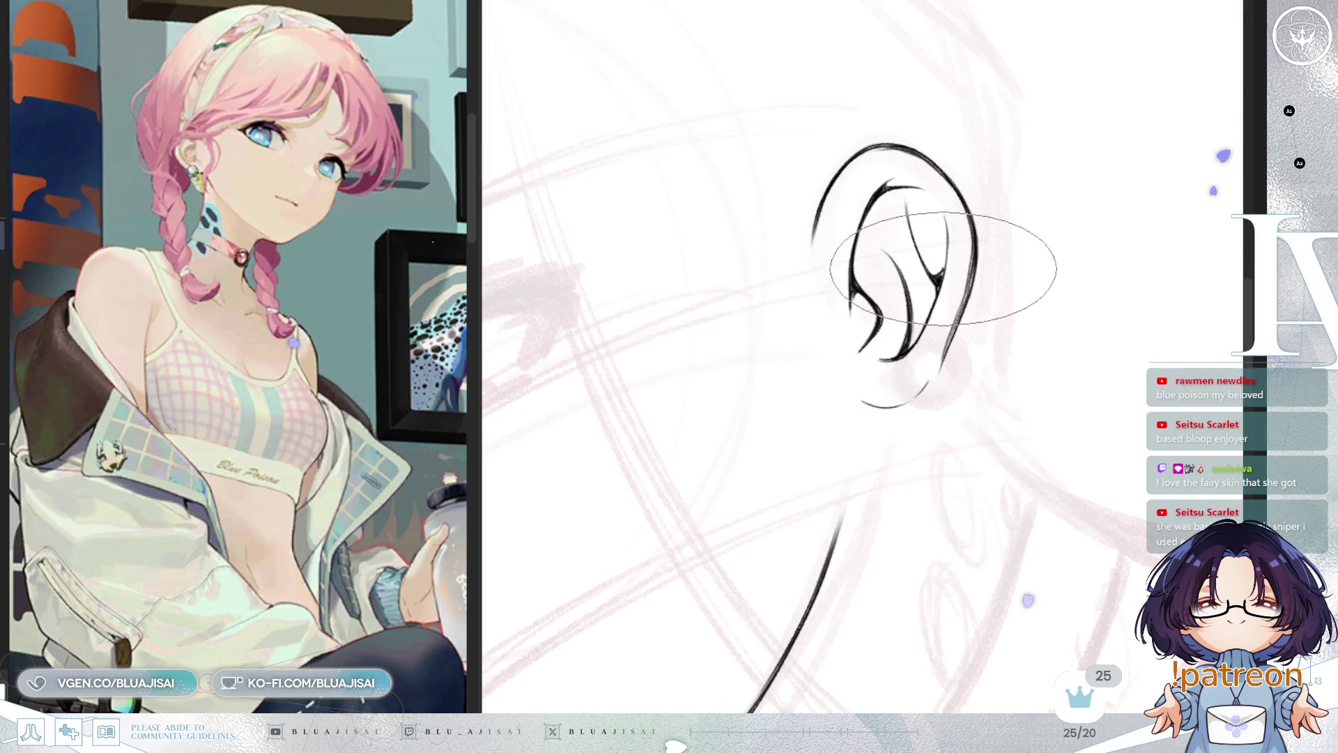
{"action": "left_click_drag", "start_coordinate": [943, 269], "coordinate": [977, 319]}
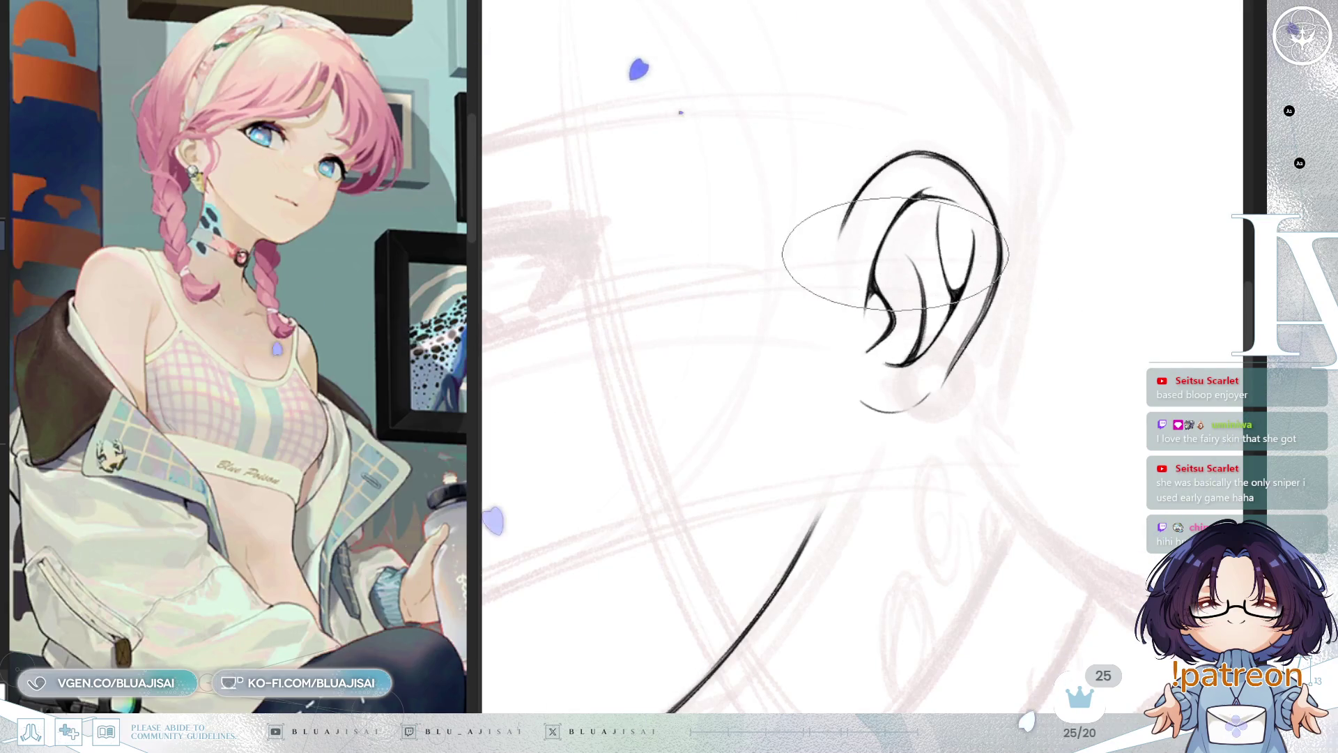
{"action": "key", "text": "h"}
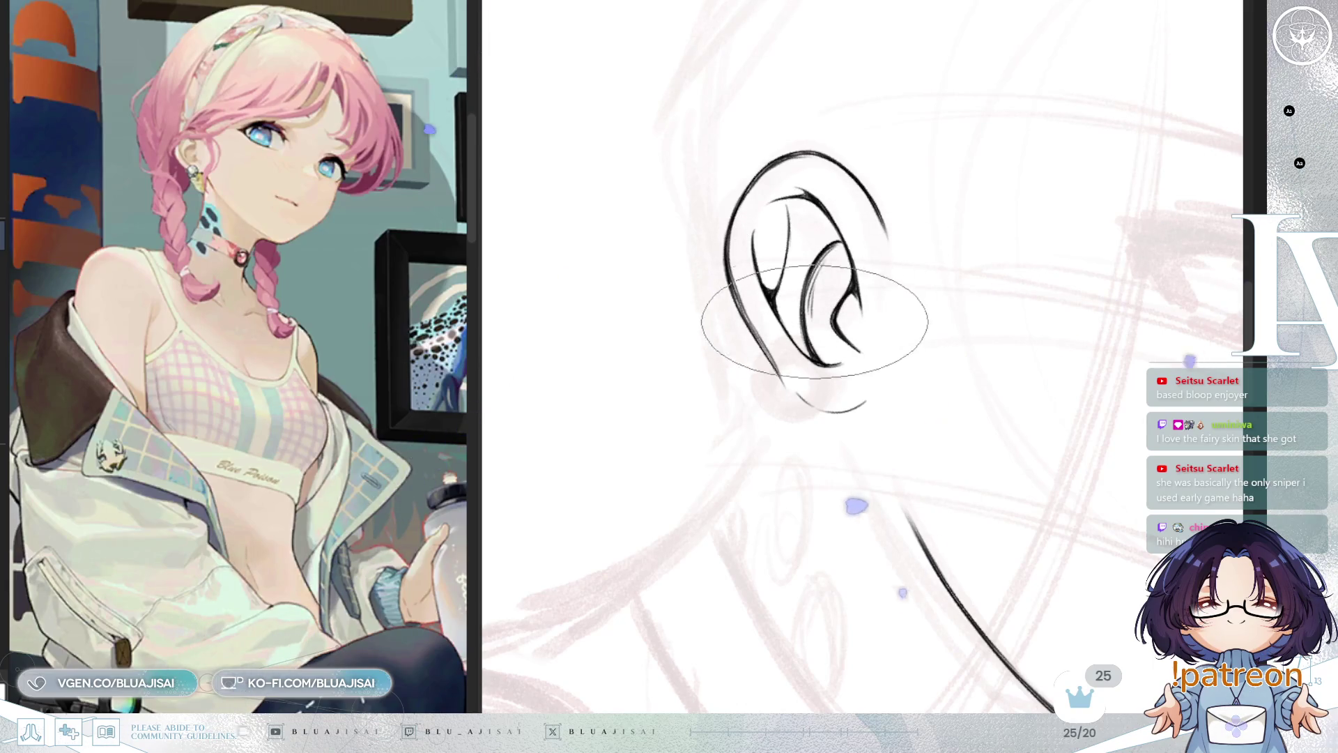
{"action": "key", "text": "h"}
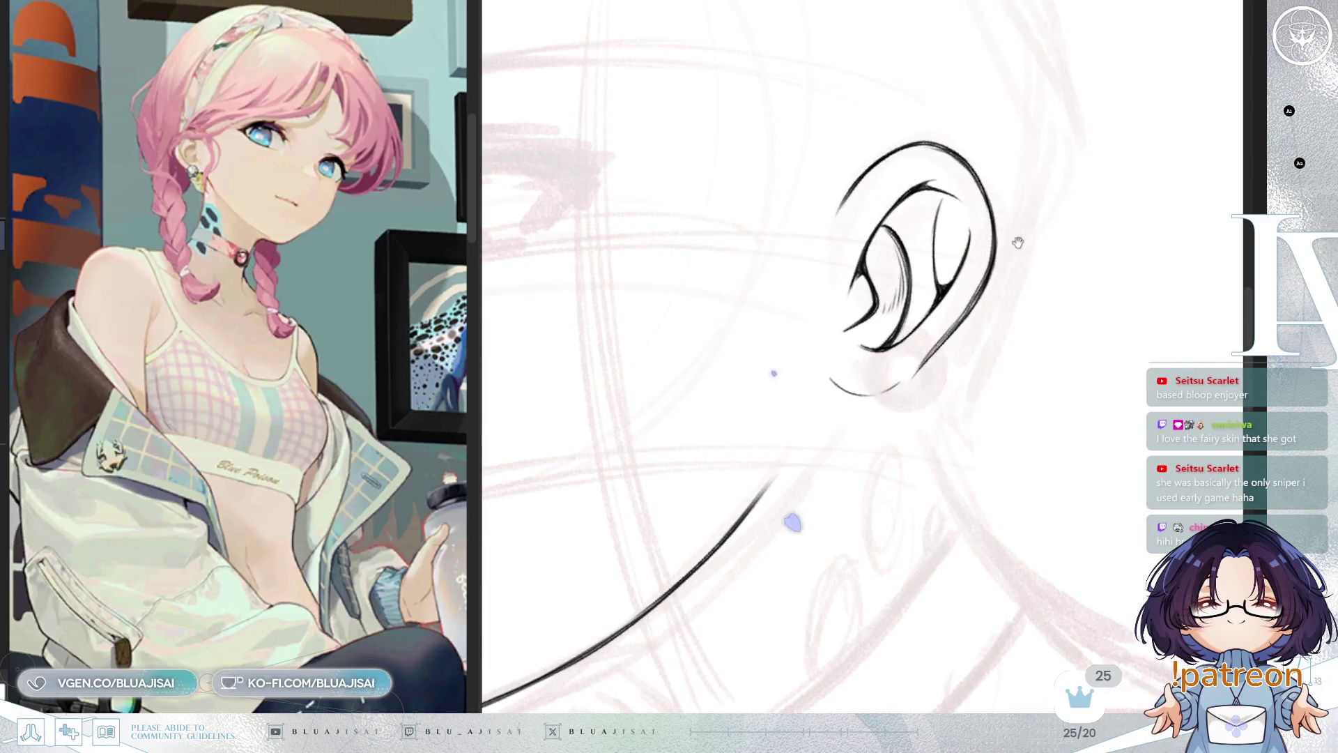
{"action": "left_click_drag", "start_coordinate": [1017, 242], "coordinate": [1002, 241]}
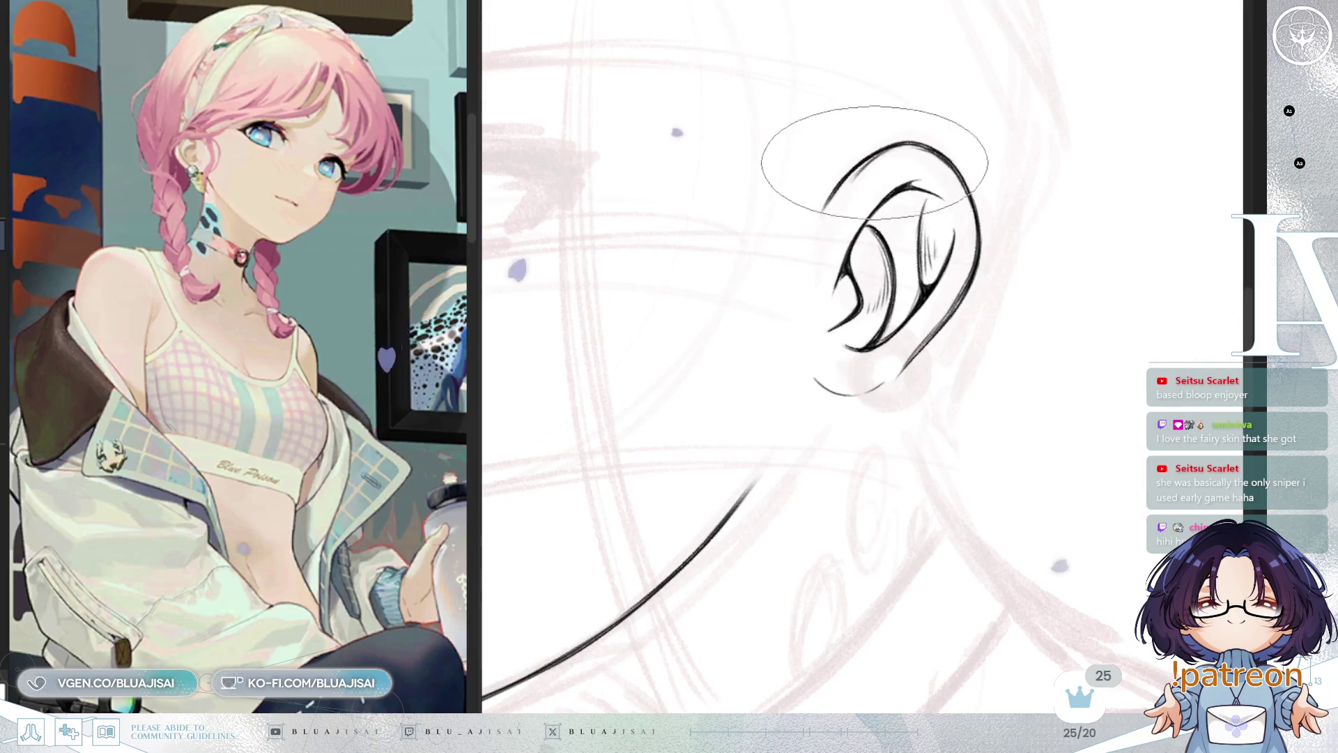
{"action": "scroll", "coordinate": [843, 223], "scroll_direction": "down", "scroll_amount": 3}
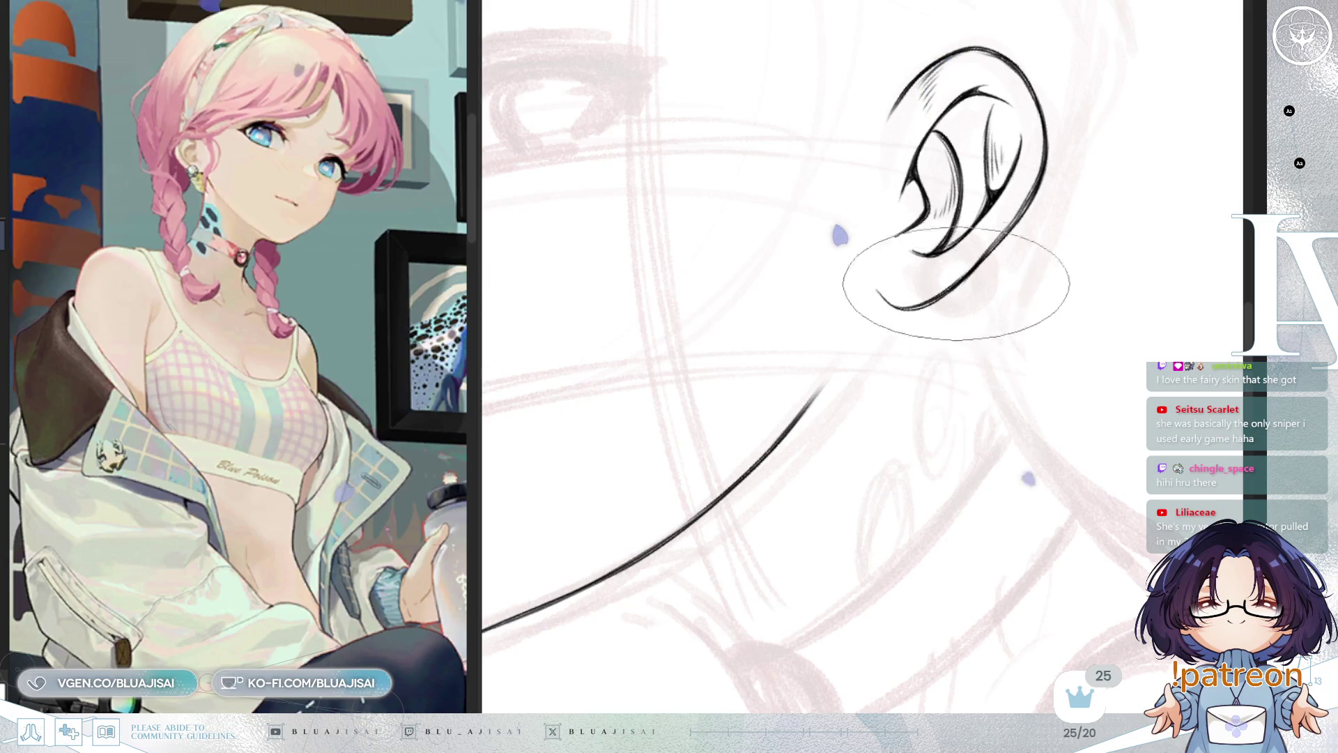
{"action": "scroll", "coordinate": [954, 292], "scroll_direction": "down", "scroll_amount": 4}
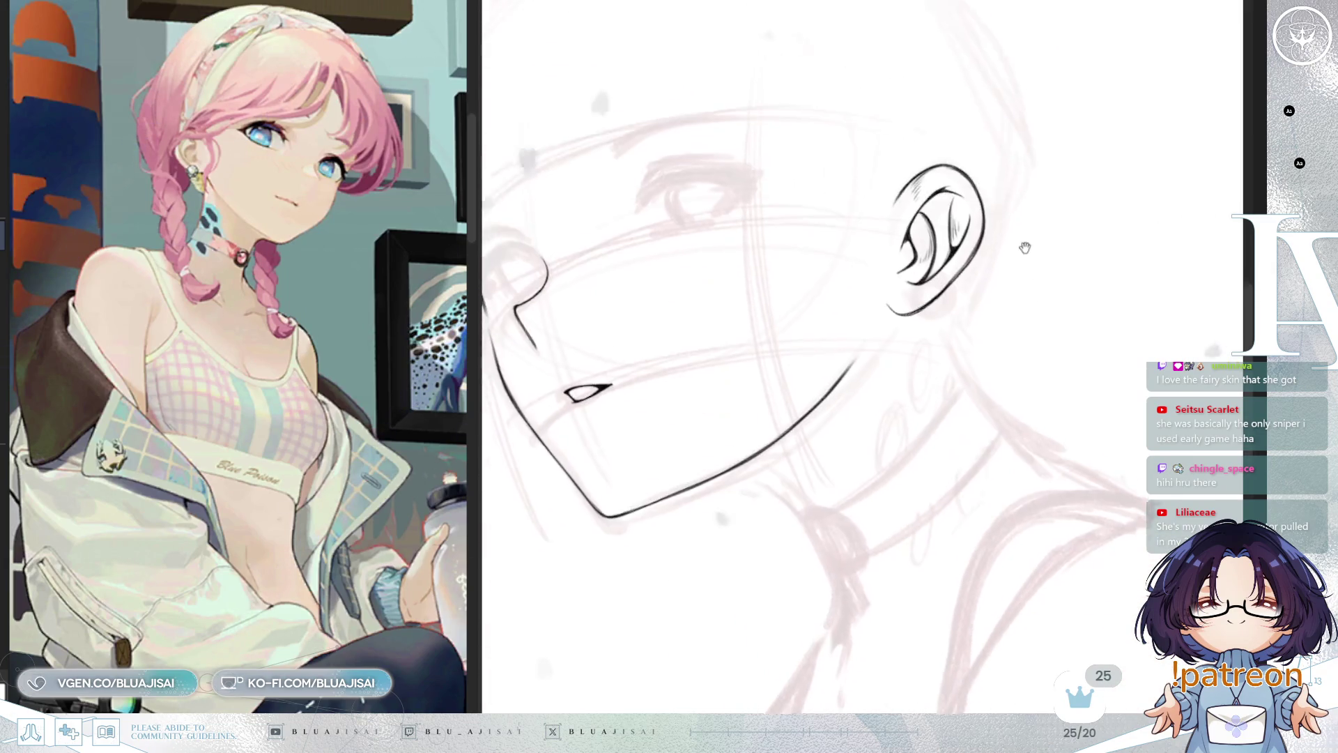
Ink a thin line from the back of the jaw to the ear, then zoom out to the whole face
{"action": "left_click_drag", "start_coordinate": [1025, 247], "coordinate": [1061, 259]}
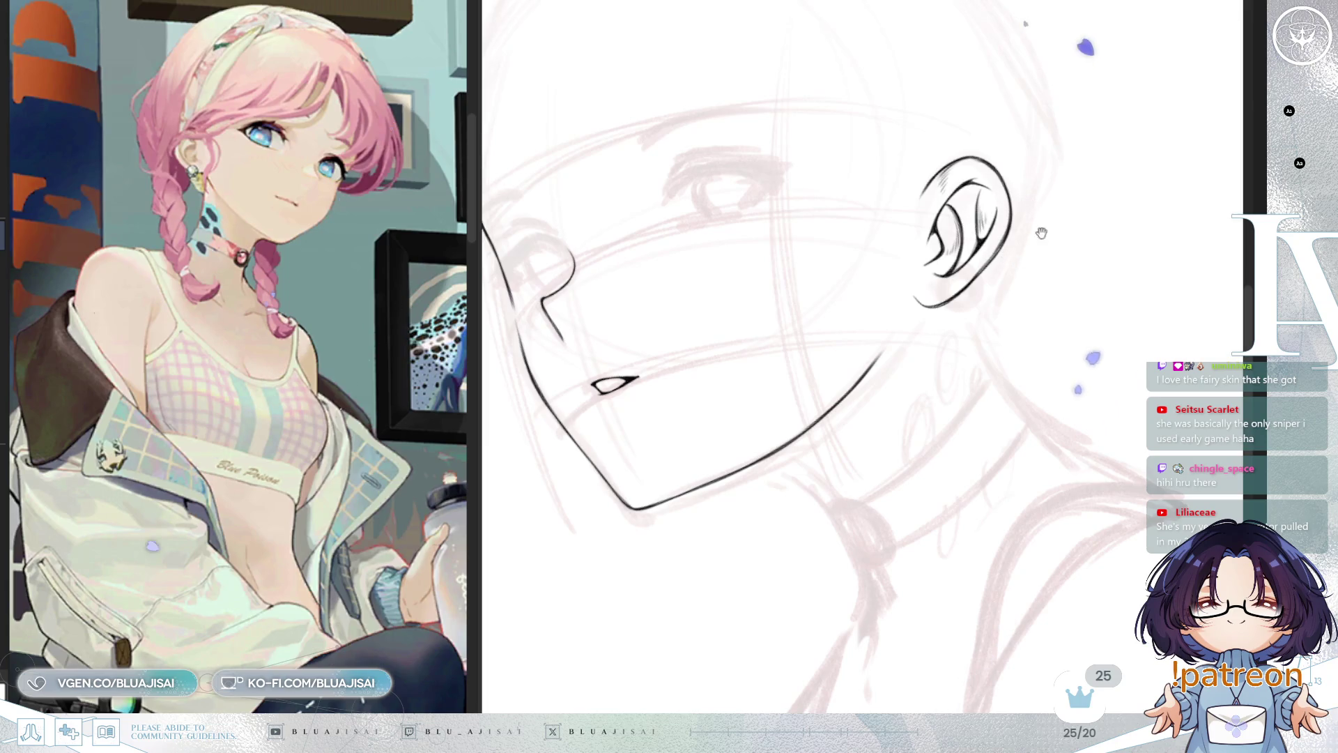
{"action": "left_click_drag", "start_coordinate": [1041, 233], "coordinate": [1086, 214]}
{"action": "scroll", "coordinate": [1069, 205], "scroll_direction": "up", "scroll_amount": 4}
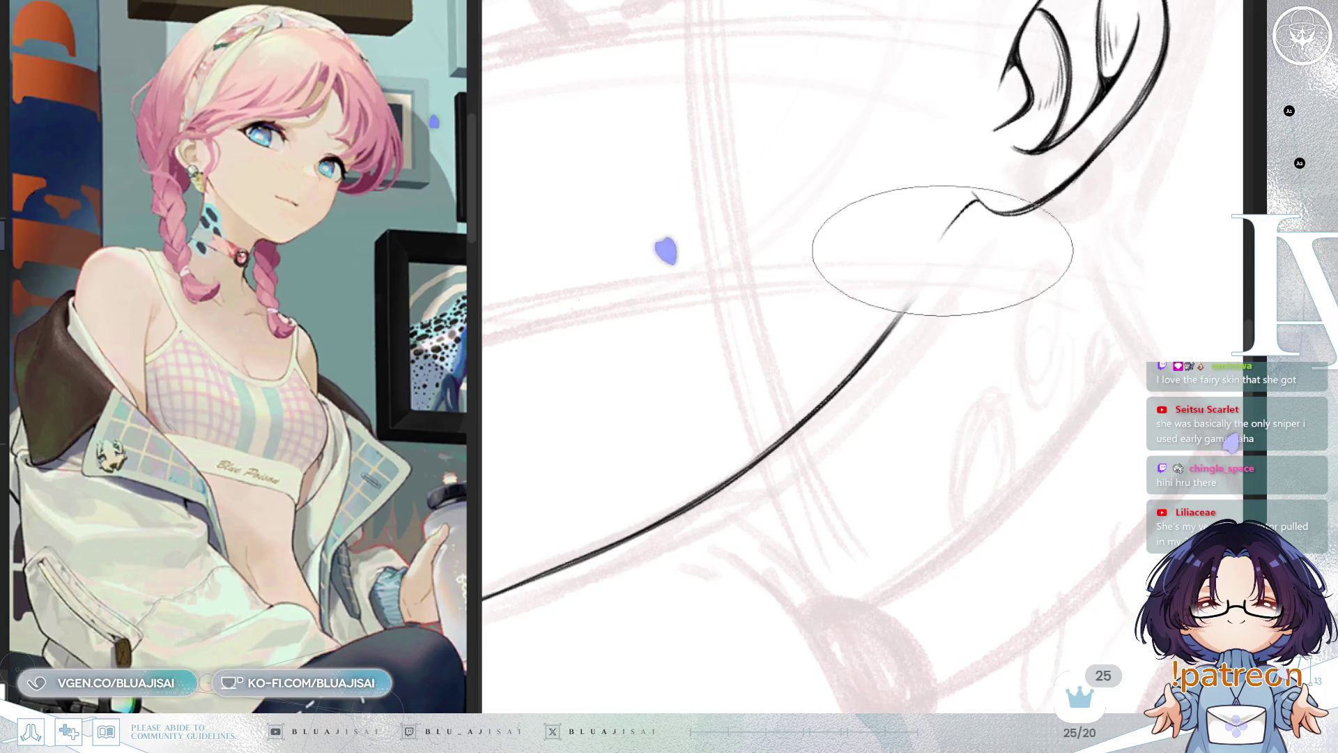
{"action": "left_click_drag", "start_coordinate": [937, 251], "coordinate": [976, 202]}
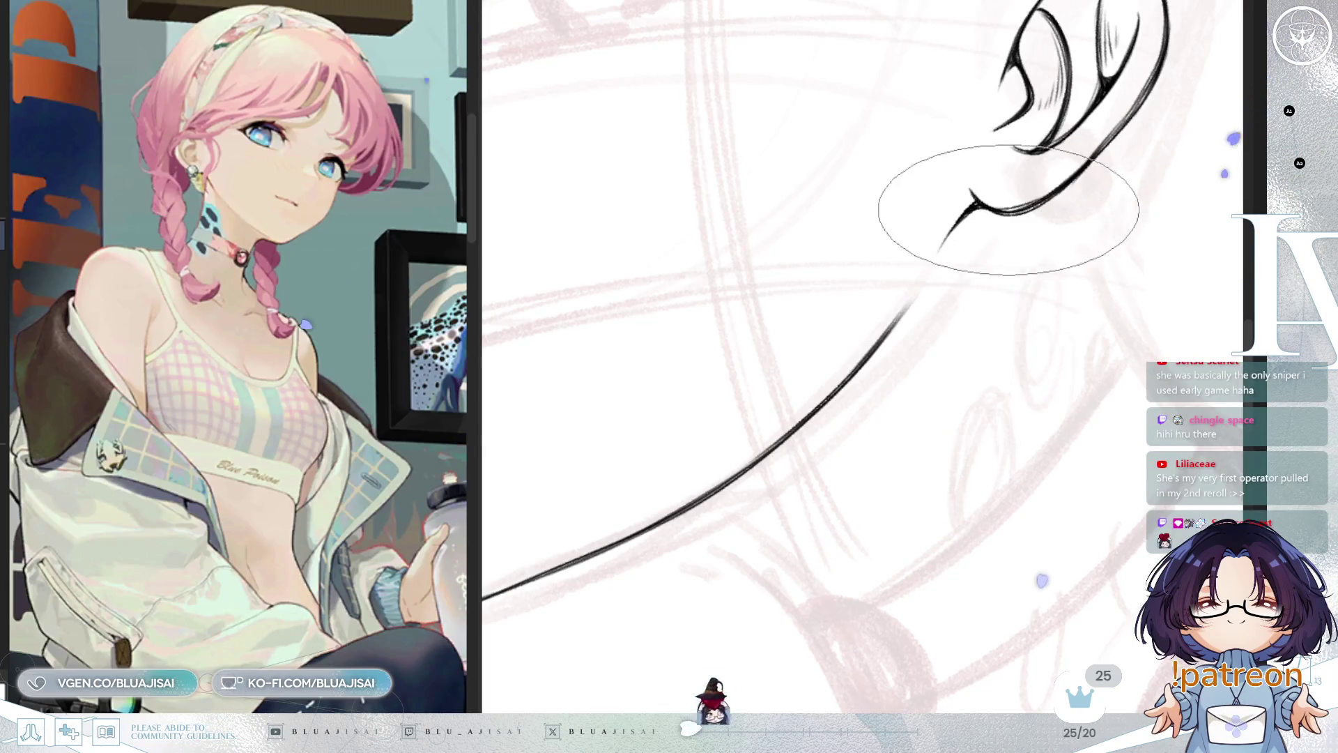
{"action": "mouse_move", "coordinate": [1078, 171]}
{"action": "left_mouse_down"}
{"action": "mouse_move", "coordinate": [964, 162]}
{"action": "mouse_move", "coordinate": [1057, 207]}
{"action": "mouse_move", "coordinate": [926, 299]}
{"action": "left_mouse_up"}
{"action": "scroll", "coordinate": [931, 292], "scroll_direction": "down", "scroll_amount": 5}
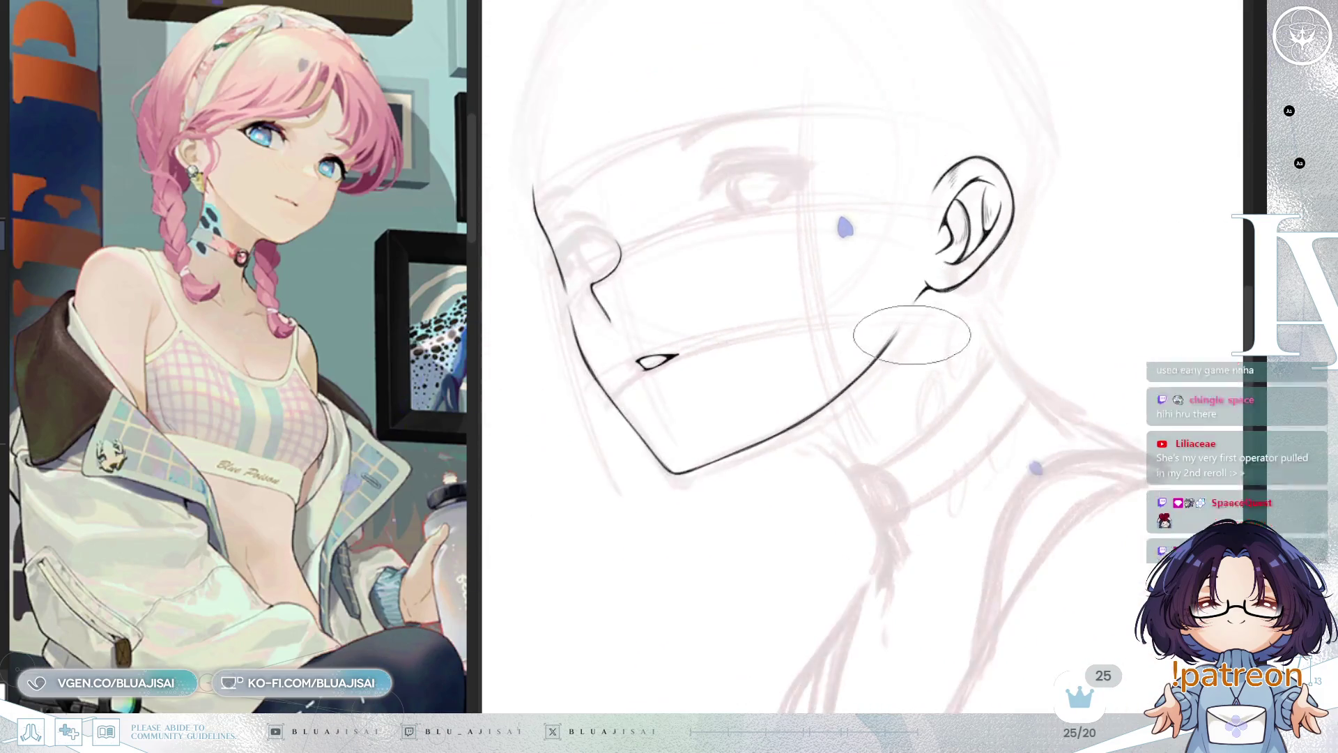
{"action": "left_click_drag", "start_coordinate": [897, 353], "coordinate": [1009, 313]}
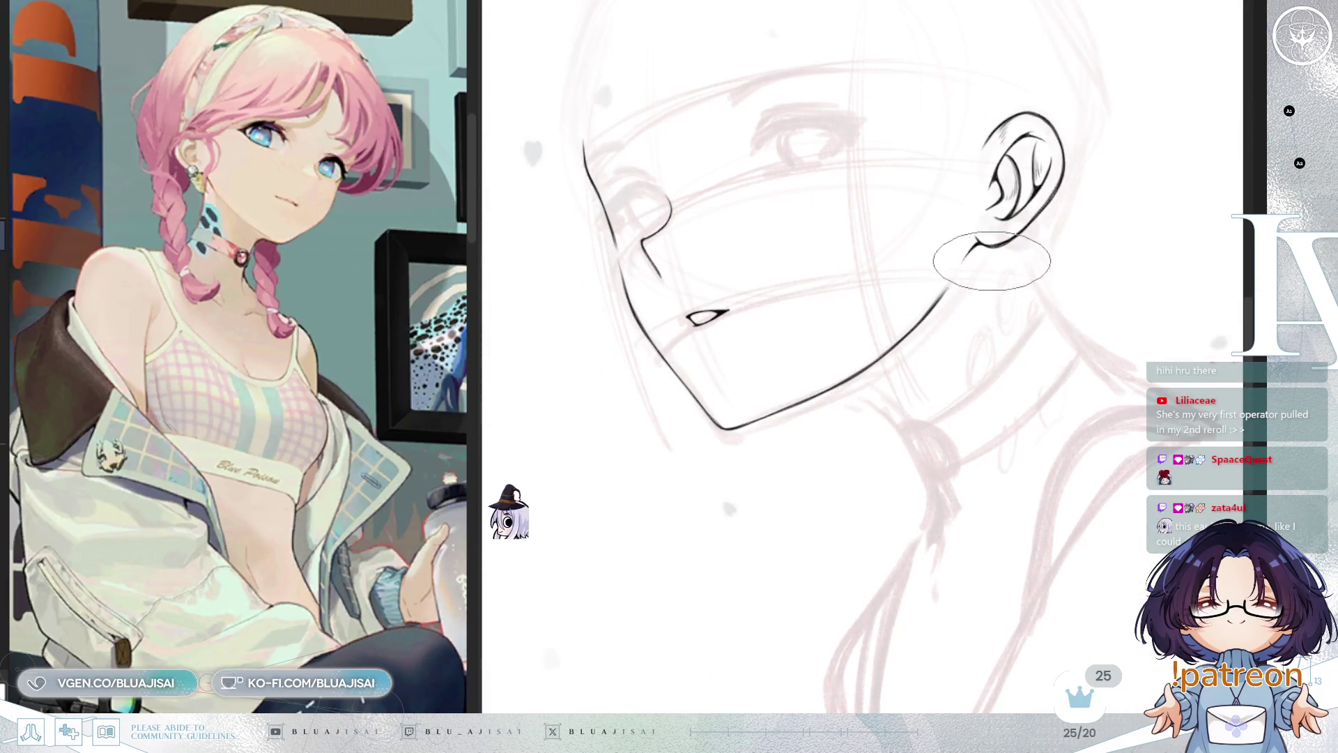
{"action": "left_click_drag", "start_coordinate": [998, 261], "coordinate": [987, 280]}
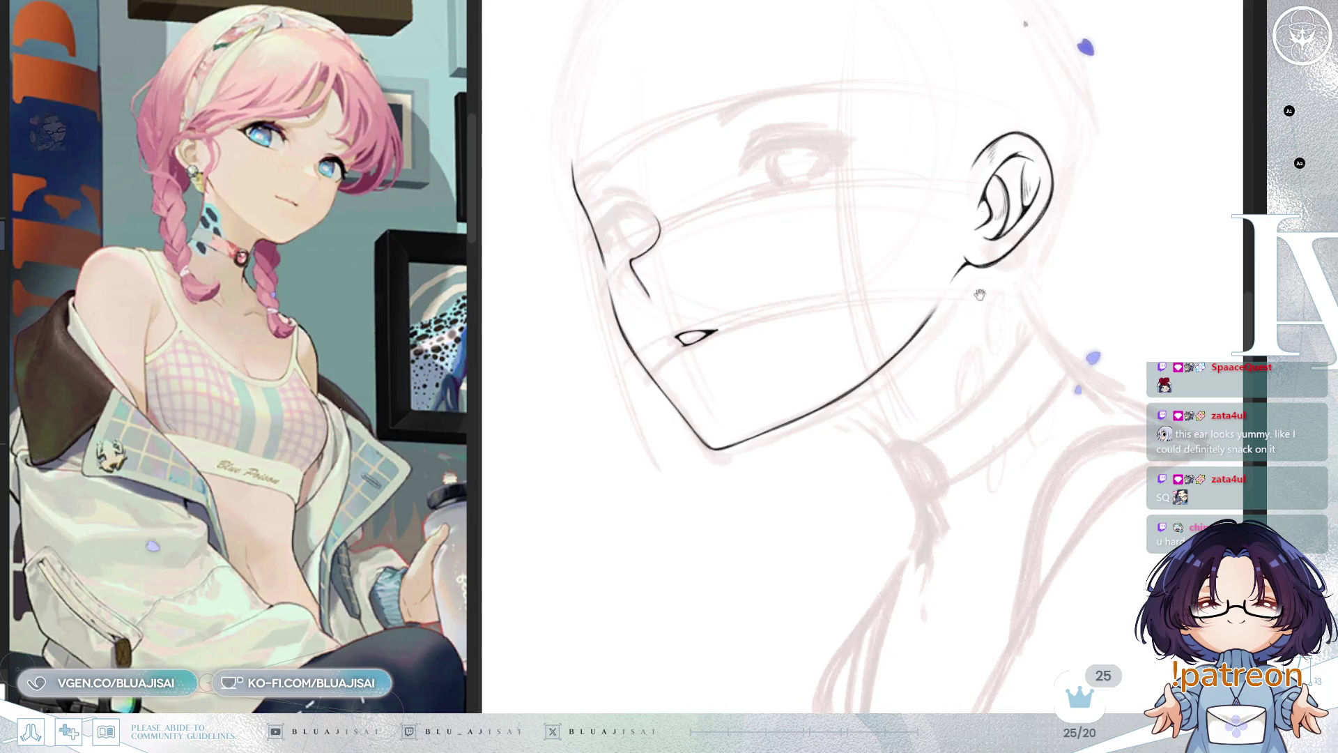
Lasso-select the inked ear and back of the jaw
{"action": "left_click_drag", "start_coordinate": [1005, 322], "coordinate": [1019, 274]}
{"action": "scroll", "coordinate": [1015, 272], "scroll_direction": "up", "scroll_amount": 2}
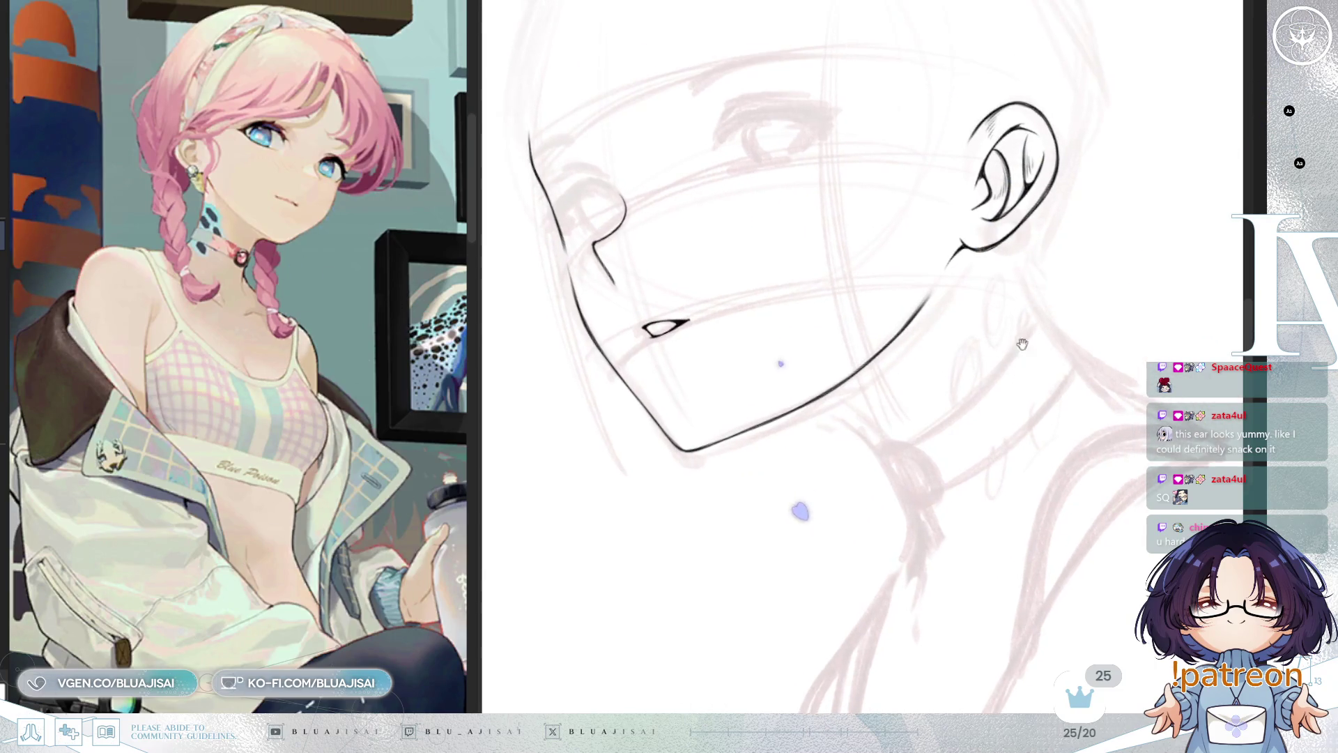
{"action": "left_click_drag", "start_coordinate": [1022, 325], "coordinate": [958, 367]}
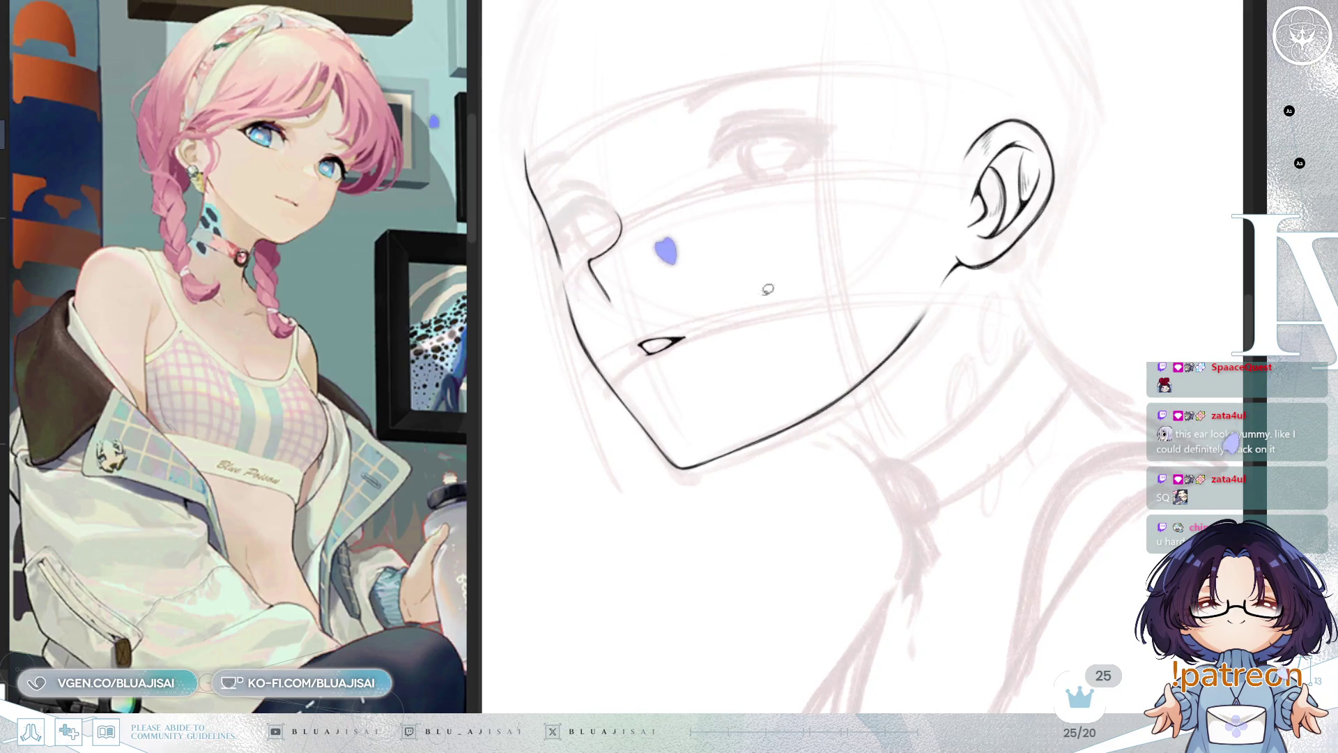
{"action": "left_click_drag", "start_coordinate": [951, 130], "coordinate": [1085, 97]}
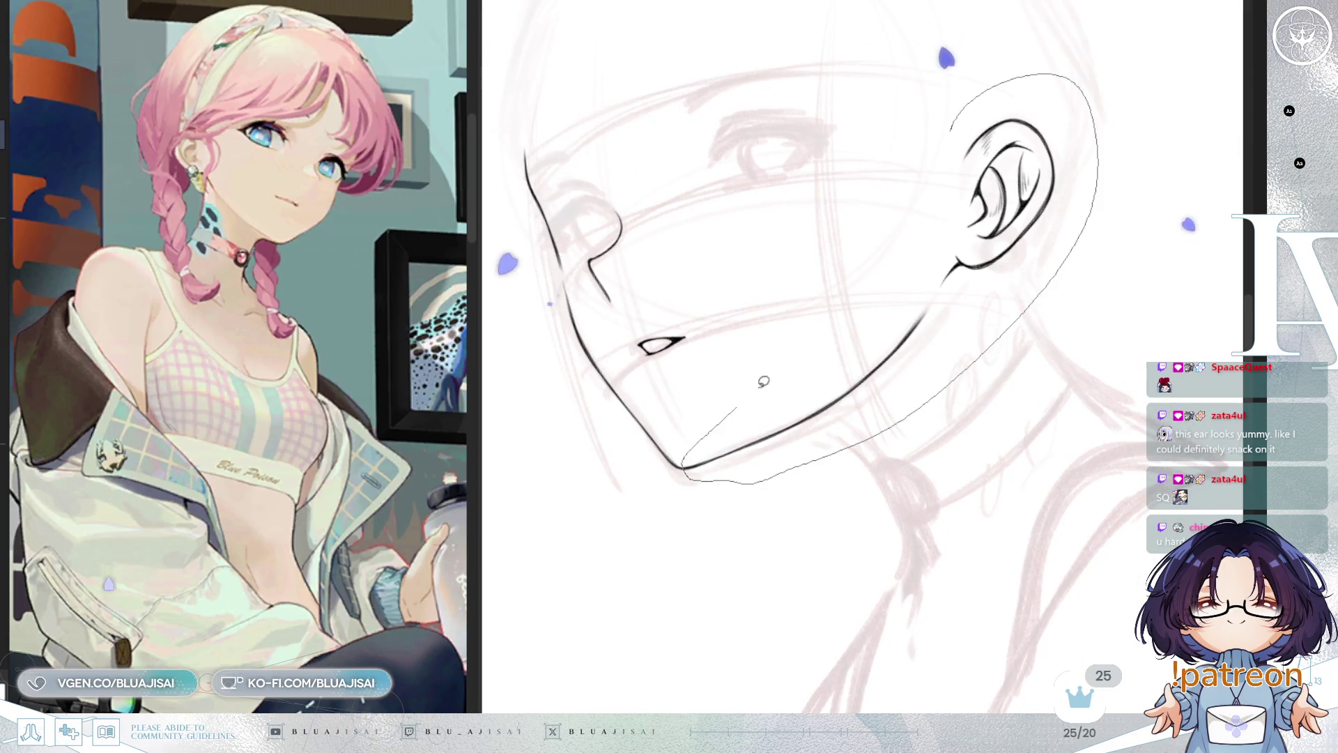
{"action": "left_click_drag", "start_coordinate": [762, 385], "coordinate": [739, 404]}
Transform the selection to squeeze the ear narrower and shift it slightly, apply, and deselect
{"action": "key", "text": "ctrl+t"}
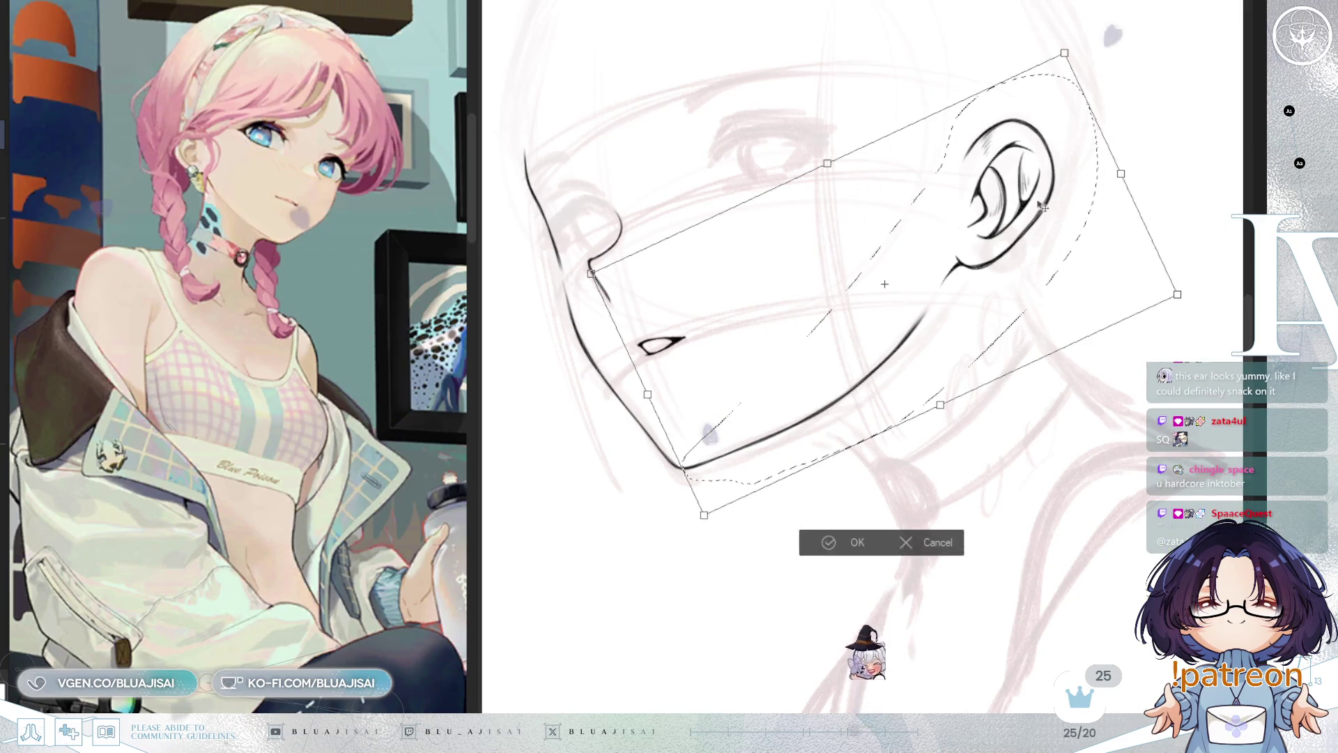
{"action": "left_click_drag", "start_coordinate": [1120, 172], "coordinate": [1075, 172]}
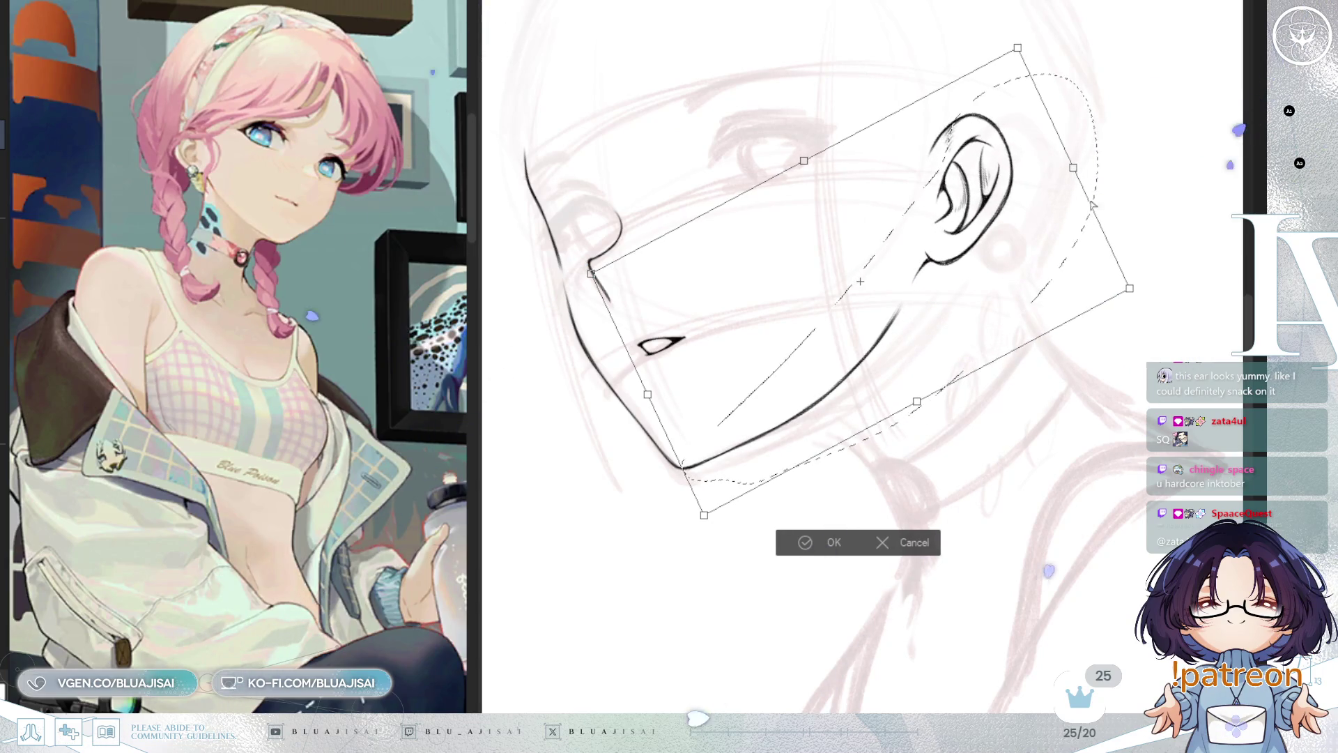
{"action": "left_click_drag", "start_coordinate": [1135, 286], "coordinate": [1139, 288]}
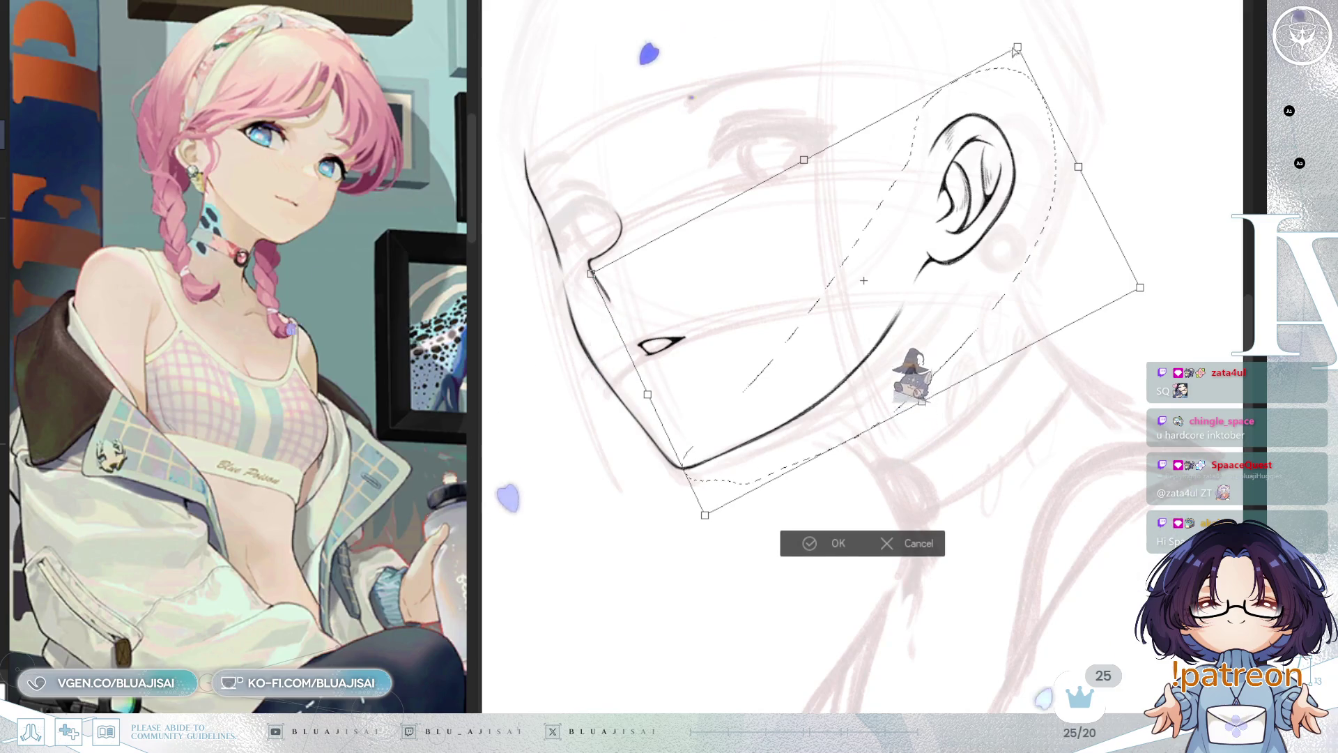
{"action": "left_click_drag", "start_coordinate": [1017, 46], "coordinate": [1012, 45]}
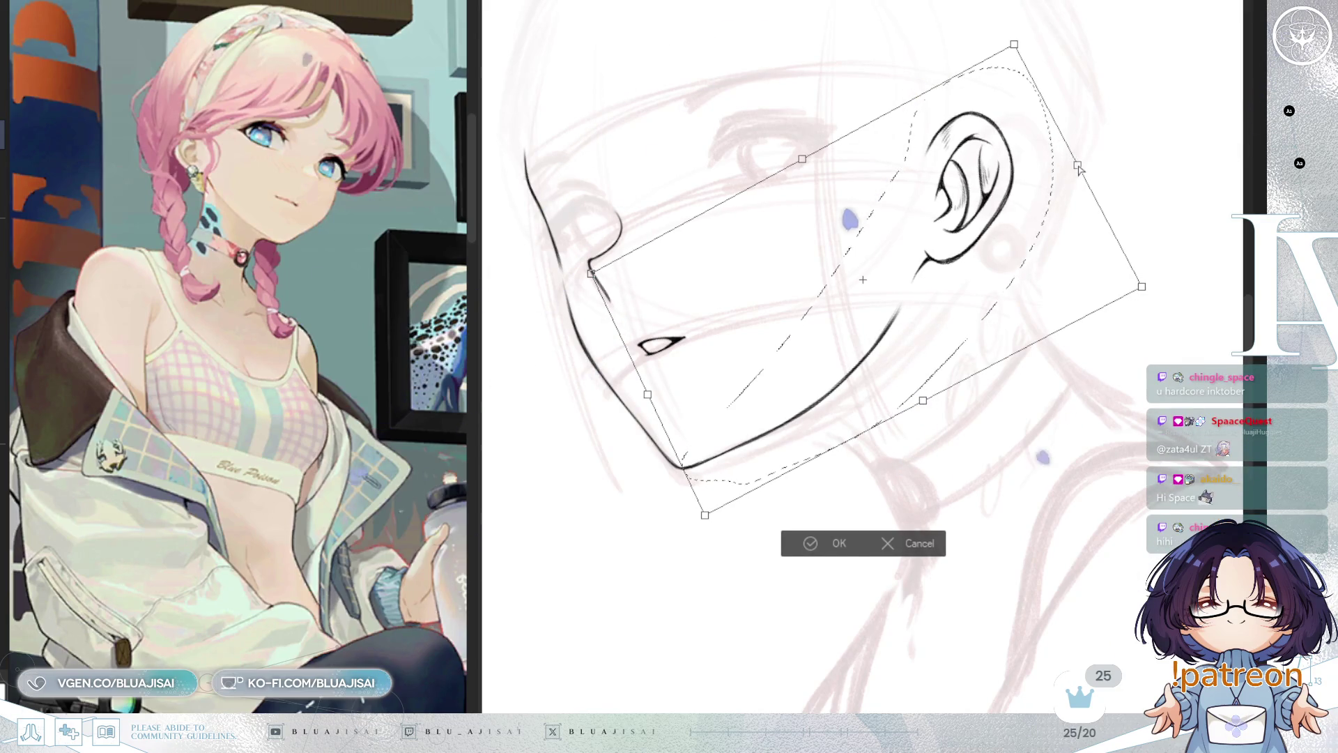
{"action": "left_click_drag", "start_coordinate": [1142, 291], "coordinate": [1148, 296]}
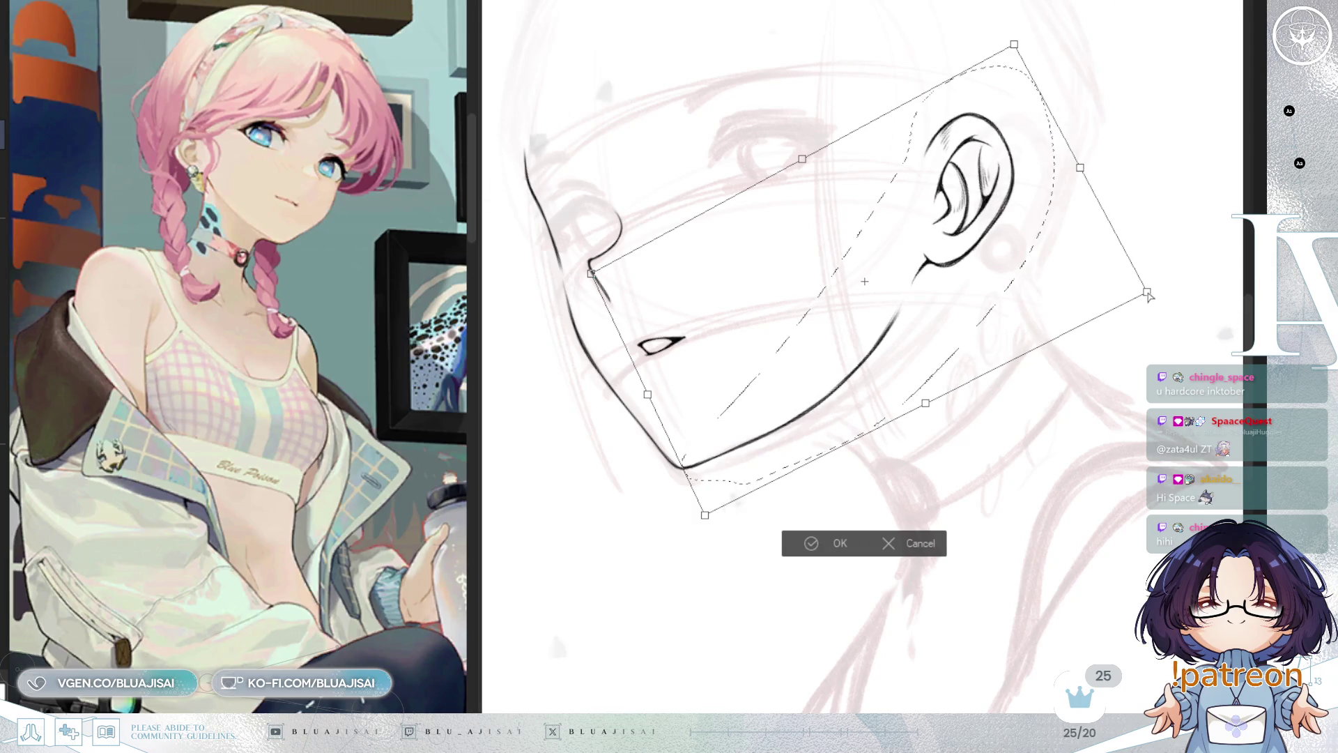
{"action": "left_click_drag", "start_coordinate": [1014, 46], "coordinate": [1013, 45]}
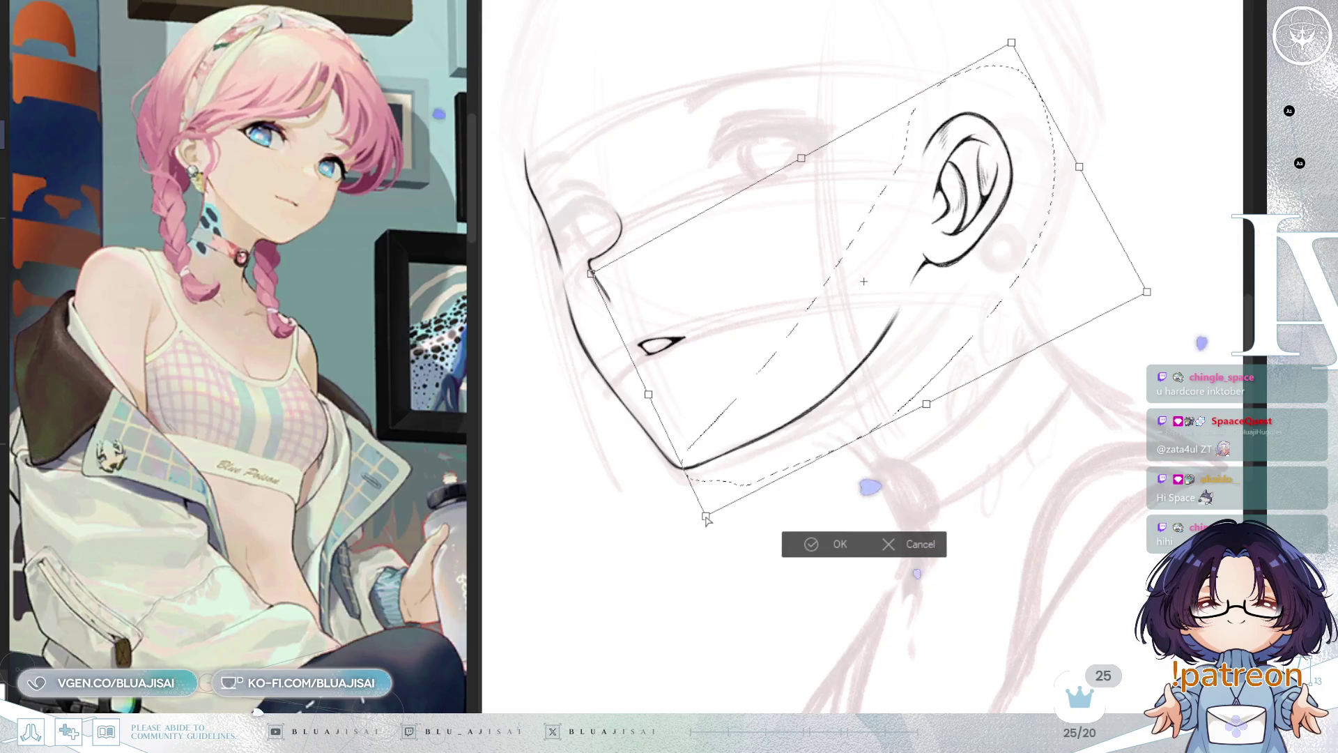
{"action": "left_click", "coordinate": [830, 543]}
{"action": "key", "text": "ctrl+d"}
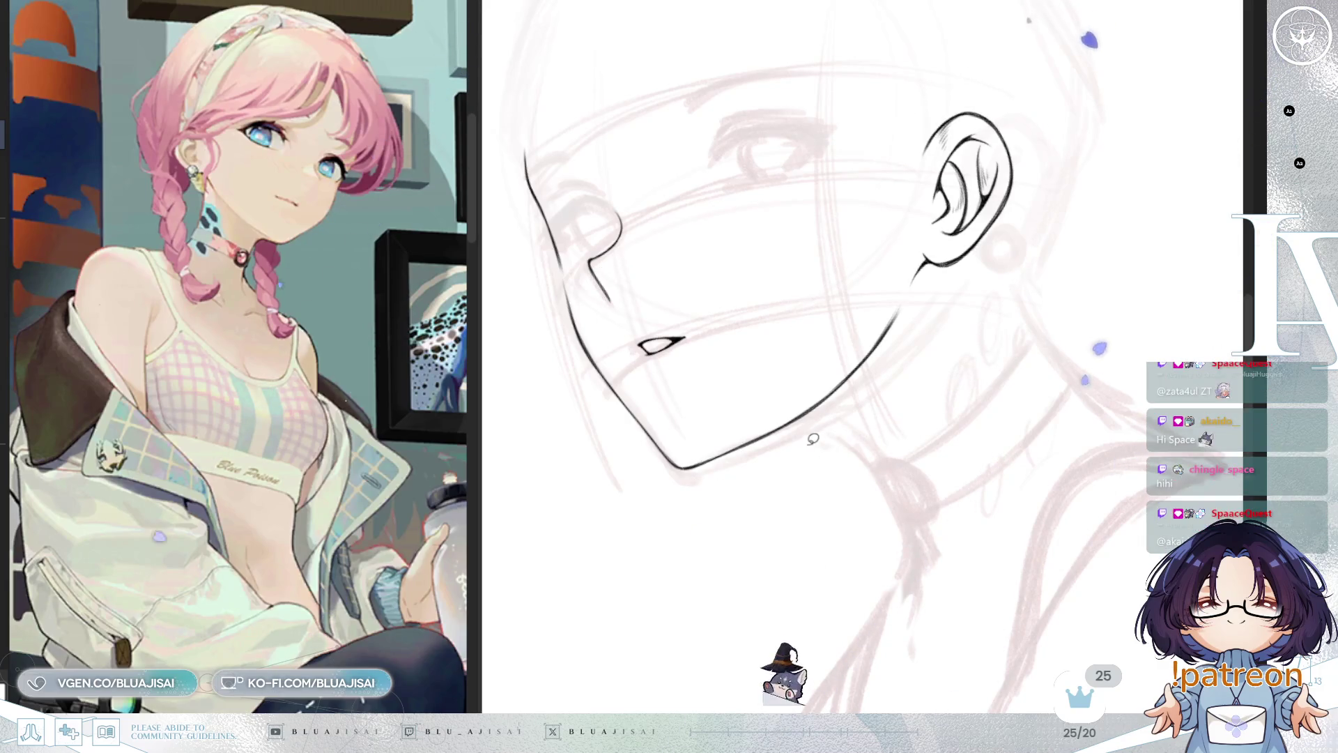
Mirror and rotate the view toward the jaw, then ink the front neck line downward
{"action": "scroll", "coordinate": [829, 343], "scroll_direction": "up", "scroll_amount": 2}
{"action": "scroll", "coordinate": [830, 343], "scroll_direction": "down", "scroll_amount": 3}
{"action": "scroll", "coordinate": [940, 331], "scroll_direction": "up", "scroll_amount": 1}
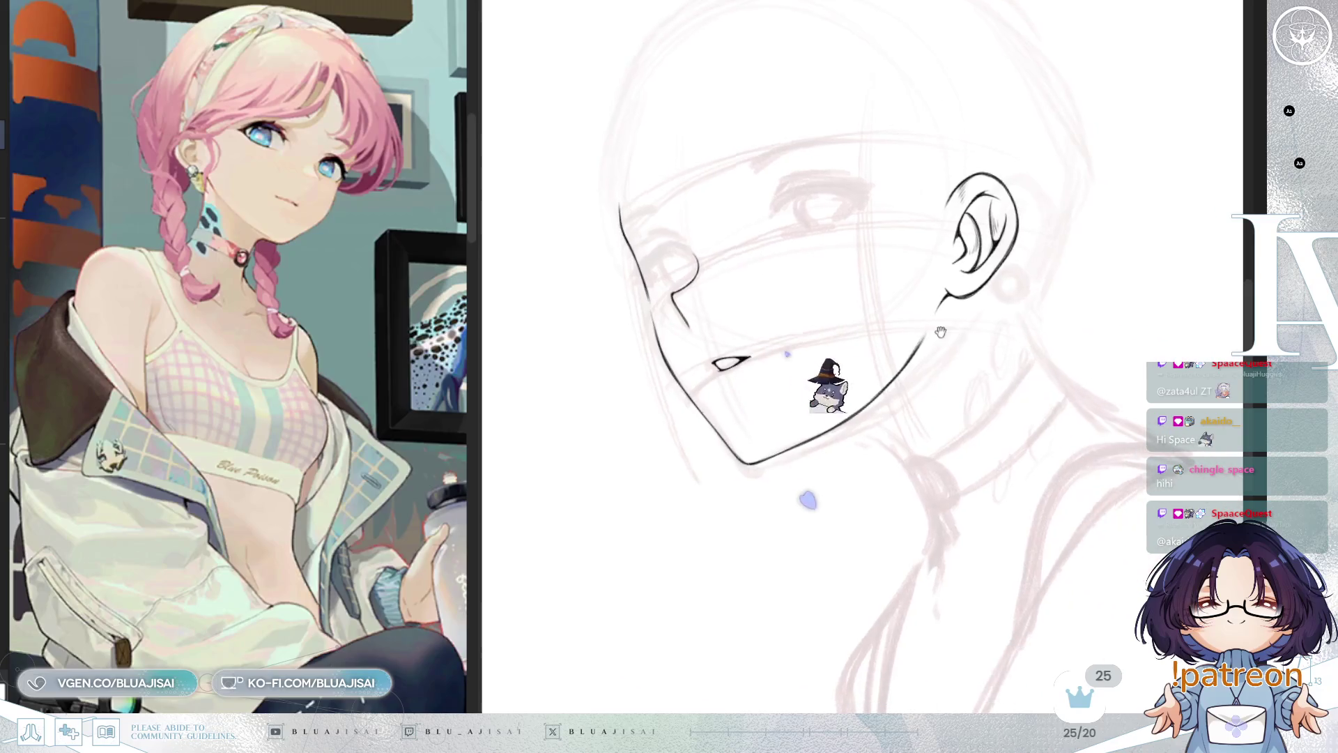
{"action": "key", "text": "h"}
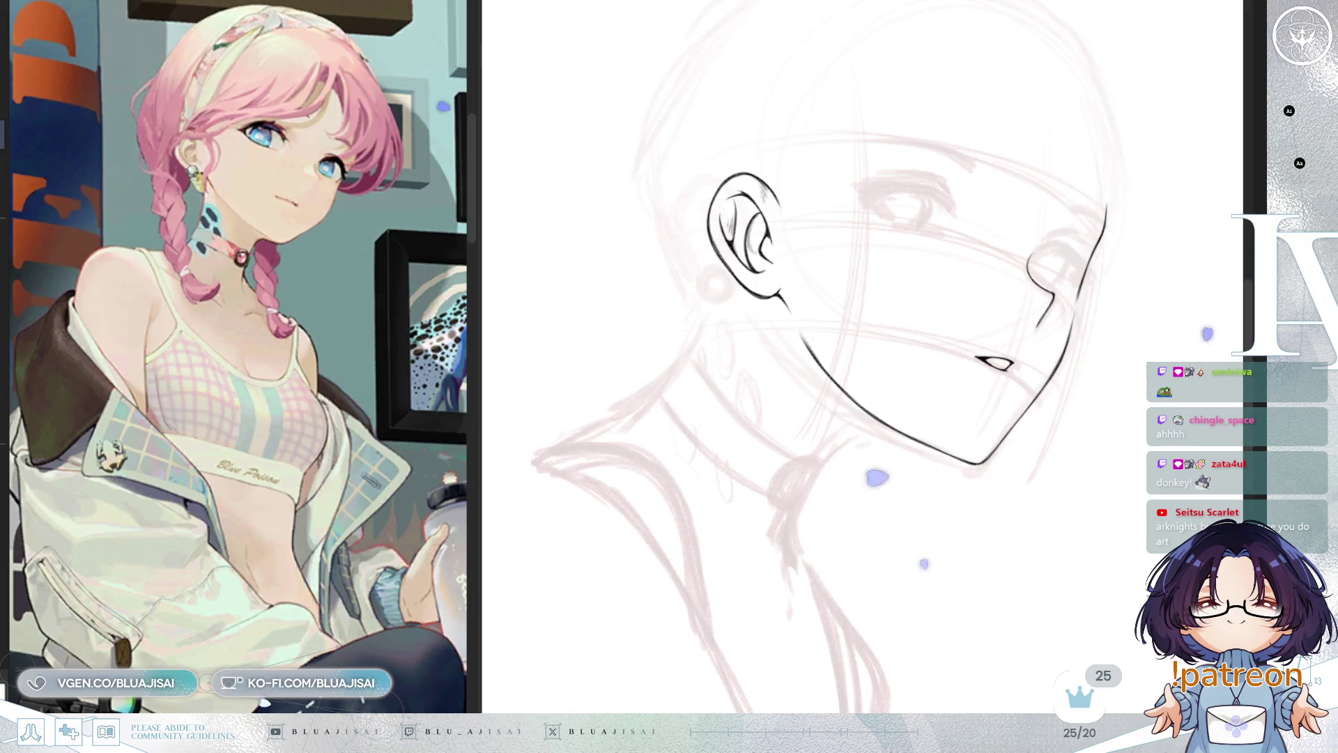
{"action": "mouse_move", "coordinate": [997, 283]}
{"action": "left_mouse_down"}
{"action": "mouse_move", "coordinate": [860, 320]}
{"action": "mouse_move", "coordinate": [937, 377]}
{"action": "mouse_move", "coordinate": [965, 366]}
{"action": "left_mouse_up"}
{"action": "mouse_move", "coordinate": [912, 452]}
{"action": "left_mouse_down"}
{"action": "mouse_move", "coordinate": [955, 313]}
{"action": "mouse_move", "coordinate": [993, 370]}
{"action": "mouse_move", "coordinate": [976, 368]}
{"action": "mouse_move", "coordinate": [970, 258]}
{"action": "left_mouse_up"}
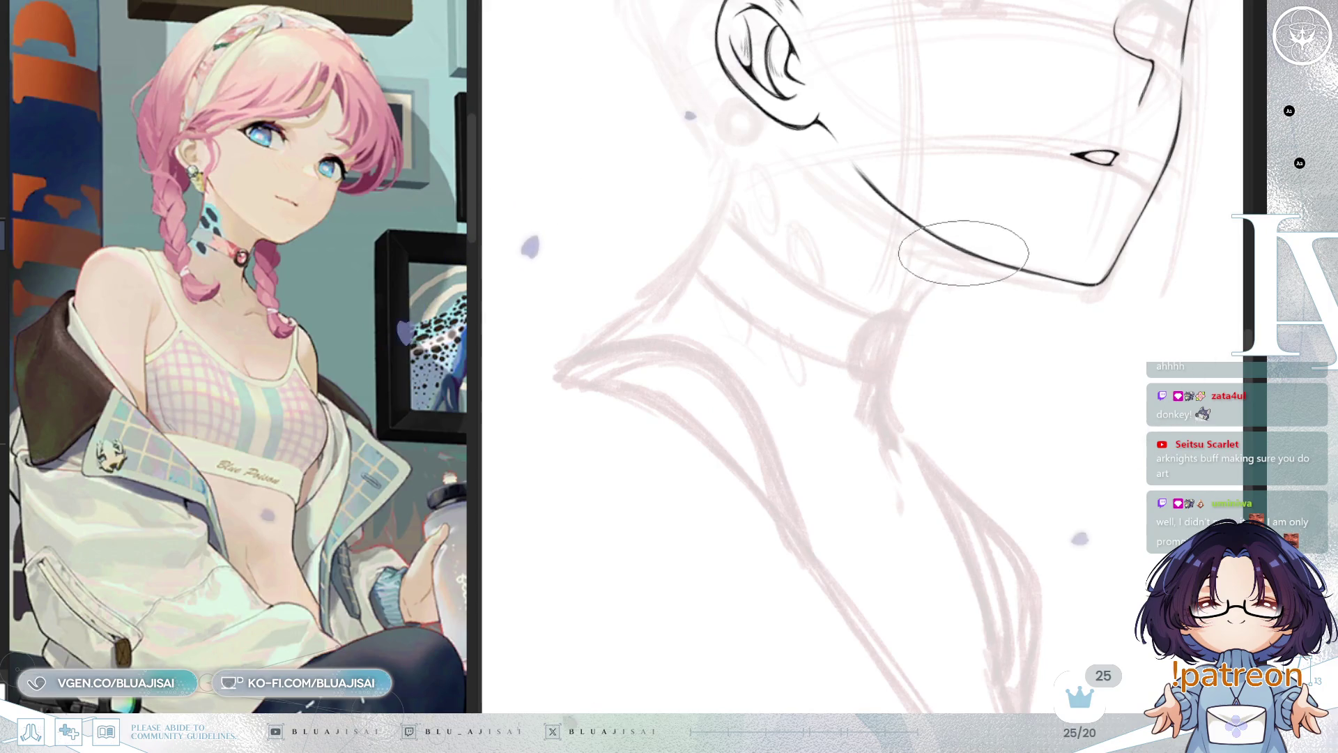
{"action": "left_click_drag", "start_coordinate": [967, 254], "coordinate": [895, 331]}
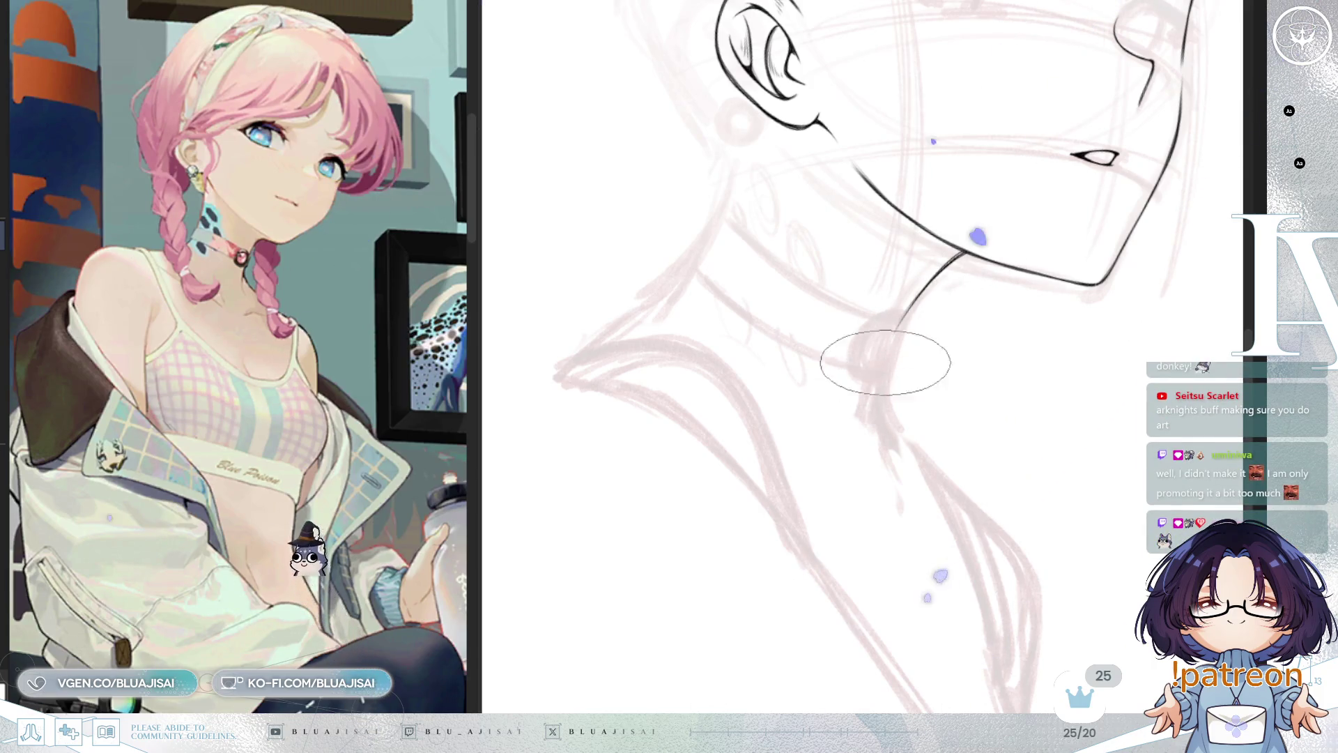
Extend the front neck line and ink a reinforced back neck line from the ear toward the shoulder
{"action": "left_click_drag", "start_coordinate": [894, 331], "coordinate": [877, 418]}
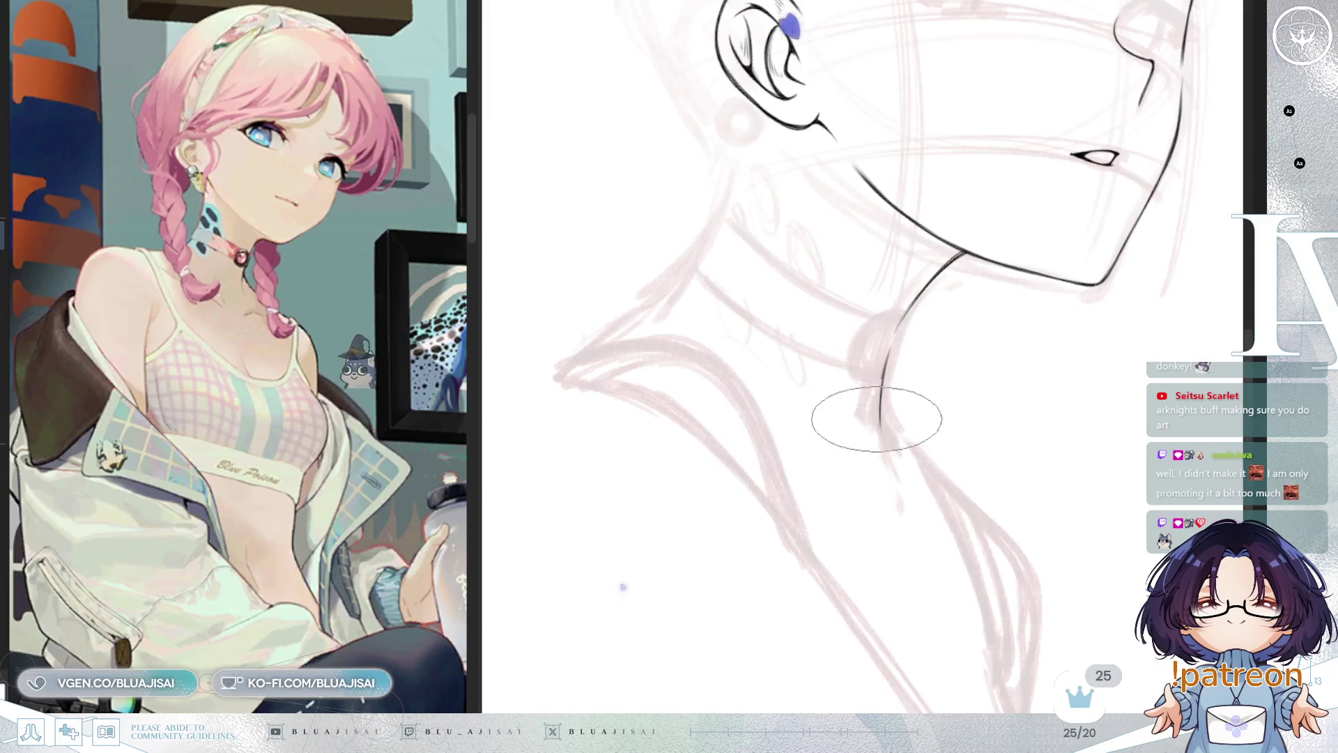
{"action": "left_click_drag", "start_coordinate": [744, 143], "coordinate": [653, 304]}
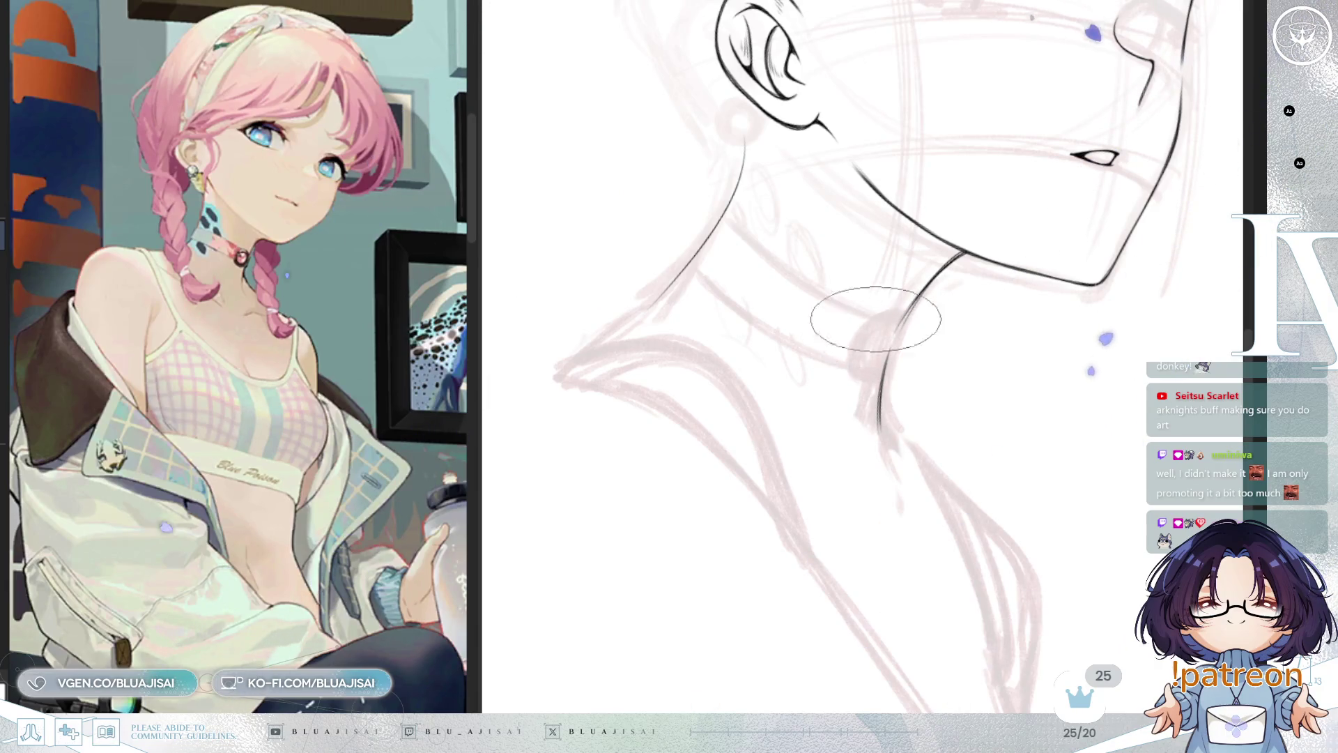
{"action": "left_click_drag", "start_coordinate": [739, 387], "coordinate": [892, 283]}
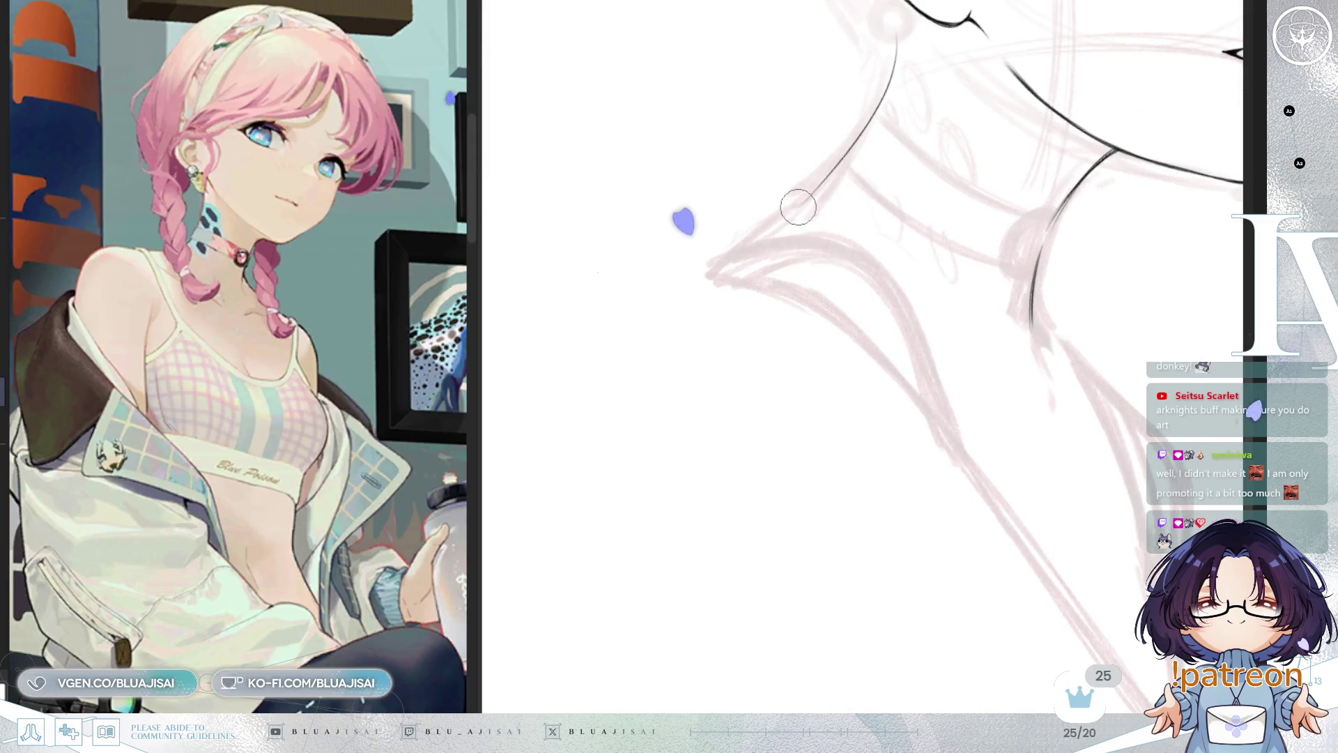
{"action": "left_click_drag", "start_coordinate": [825, 176], "coordinate": [741, 251]}
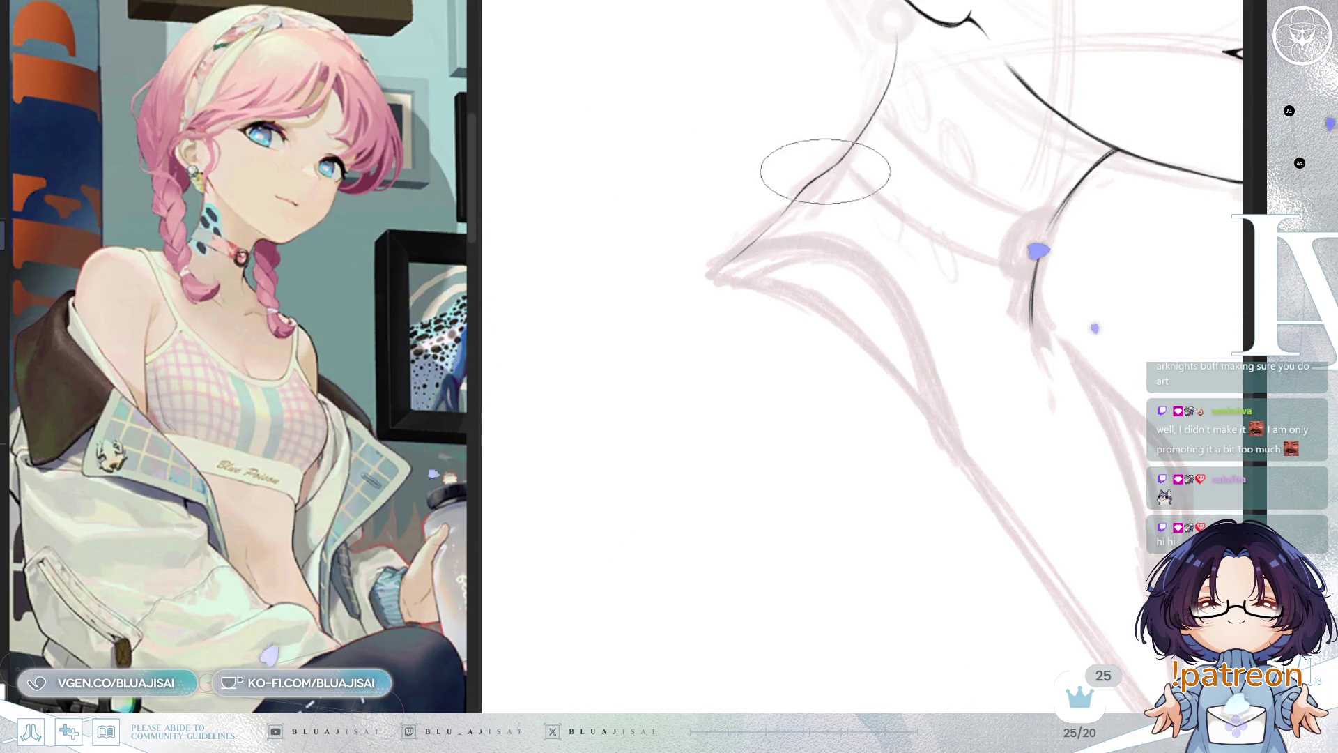
{"action": "mouse_move", "coordinate": [795, 197]}
{"action": "left_mouse_down"}
{"action": "mouse_move", "coordinate": [865, 116]}
{"action": "mouse_move", "coordinate": [911, 221]}
{"action": "mouse_move", "coordinate": [901, 305]}
{"action": "left_mouse_up"}
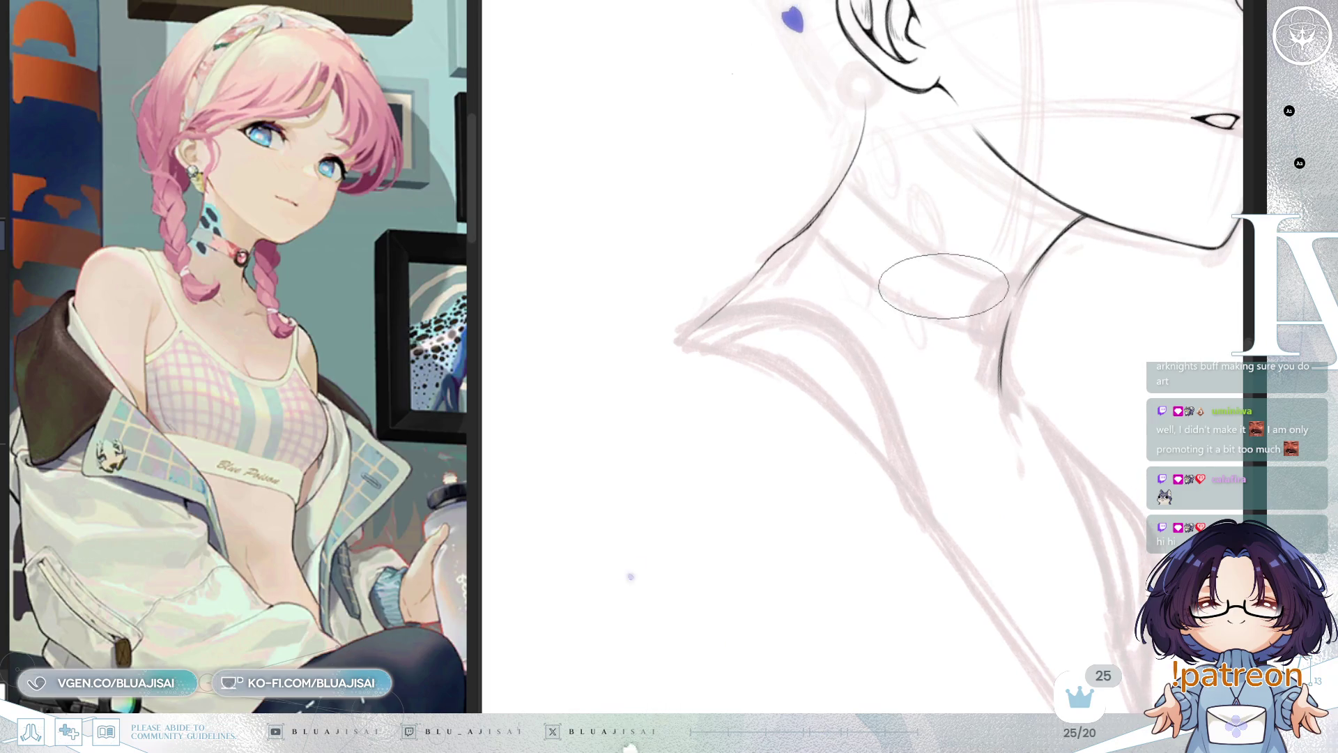
{"action": "key", "text": "h"}
{"action": "mouse_move", "coordinate": [895, 268]}
{"action": "left_mouse_down"}
{"action": "mouse_move", "coordinate": [1017, 216]}
{"action": "mouse_move", "coordinate": [896, 221]}
{"action": "left_mouse_up"}
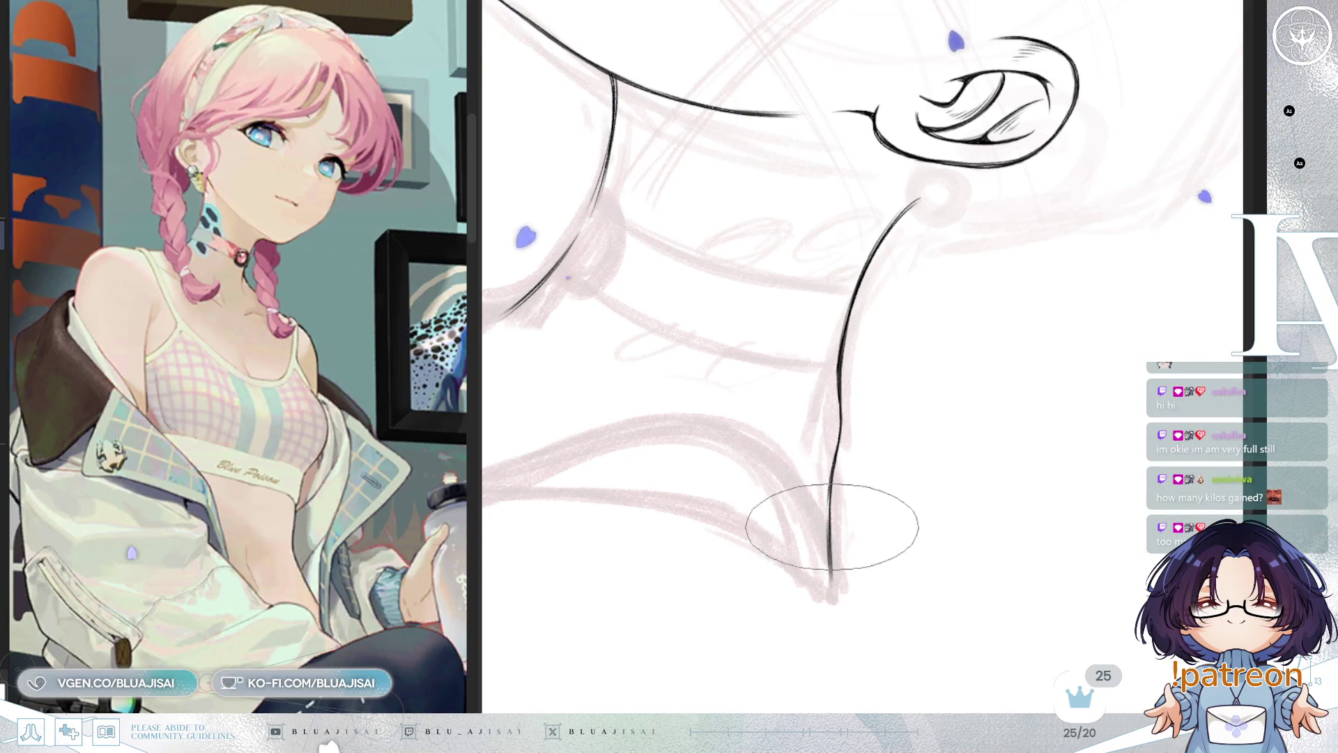
Frame the whole head and neck, enlarge the brush, and mirror the view to check proportions
{"action": "mouse_move", "coordinate": [834, 415]}
{"action": "left_mouse_down"}
{"action": "mouse_move", "coordinate": [860, 320]}
{"action": "mouse_move", "coordinate": [985, 239]}
{"action": "mouse_move", "coordinate": [1015, 239]}
{"action": "mouse_move", "coordinate": [800, 463]}
{"action": "mouse_move", "coordinate": [935, 350]}
{"action": "mouse_move", "coordinate": [866, 350]}
{"action": "left_mouse_up"}
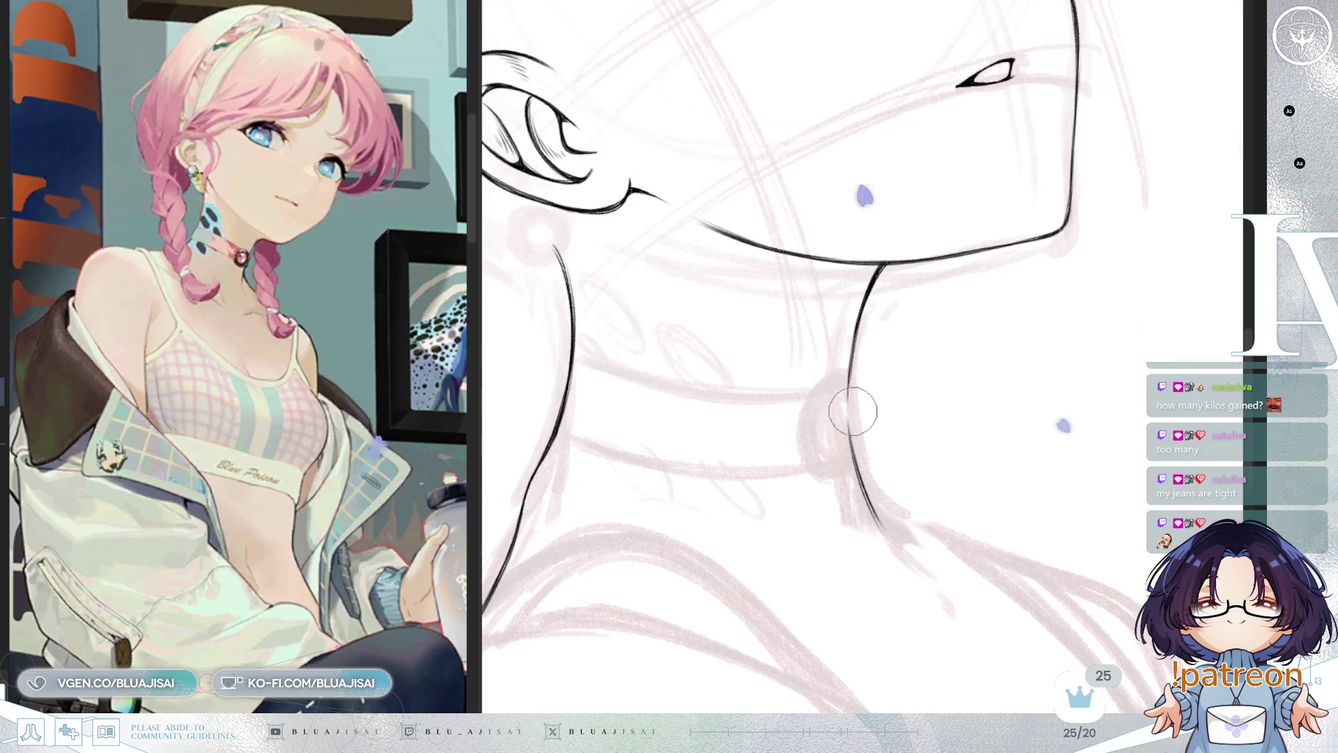
{"action": "scroll", "coordinate": [852, 412], "scroll_direction": "down", "scroll_amount": 3}
{"action": "mouse_move", "coordinate": [936, 267]}
{"action": "left_mouse_down"}
{"action": "mouse_move", "coordinate": [999, 336]}
{"action": "mouse_move", "coordinate": [1020, 281]}
{"action": "left_mouse_up"}
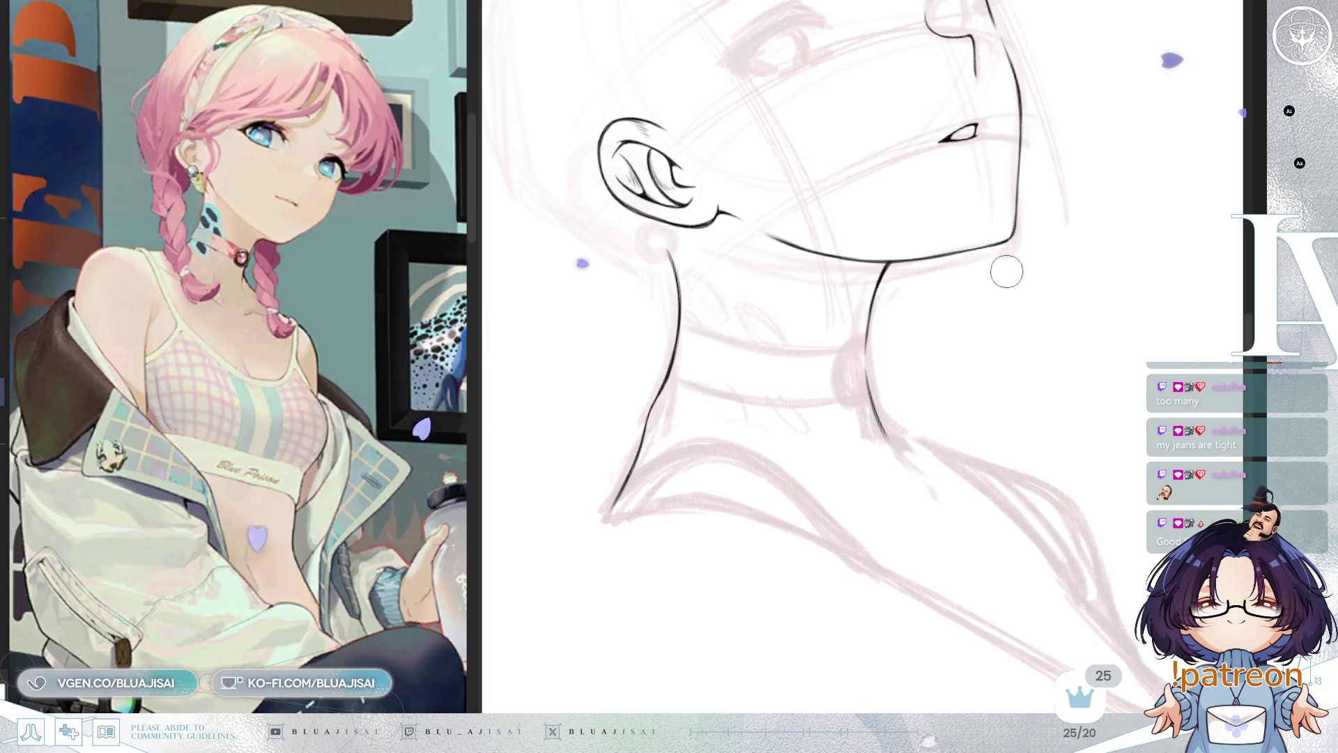
{"action": "key", "text": "e"}
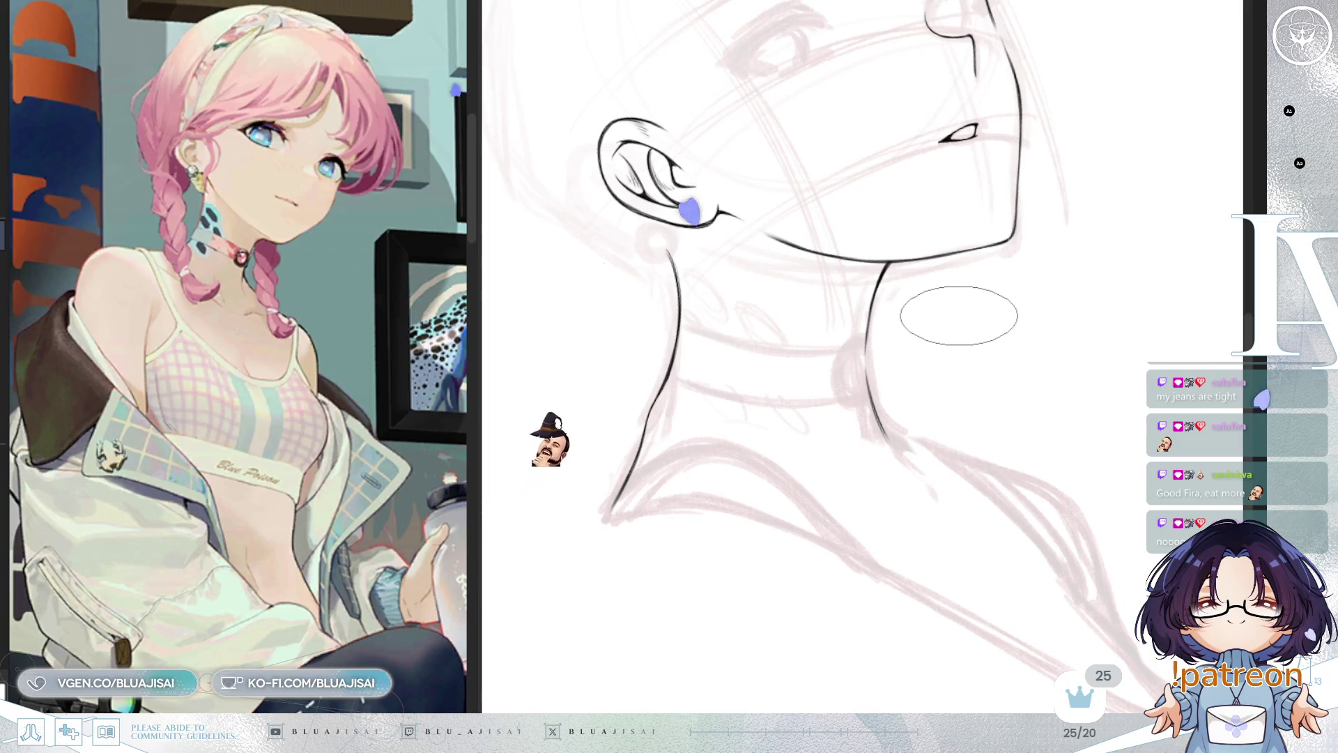
{"action": "key", "text": "m"}
{"action": "left_click_drag", "start_coordinate": [964, 331], "coordinate": [896, 351]}
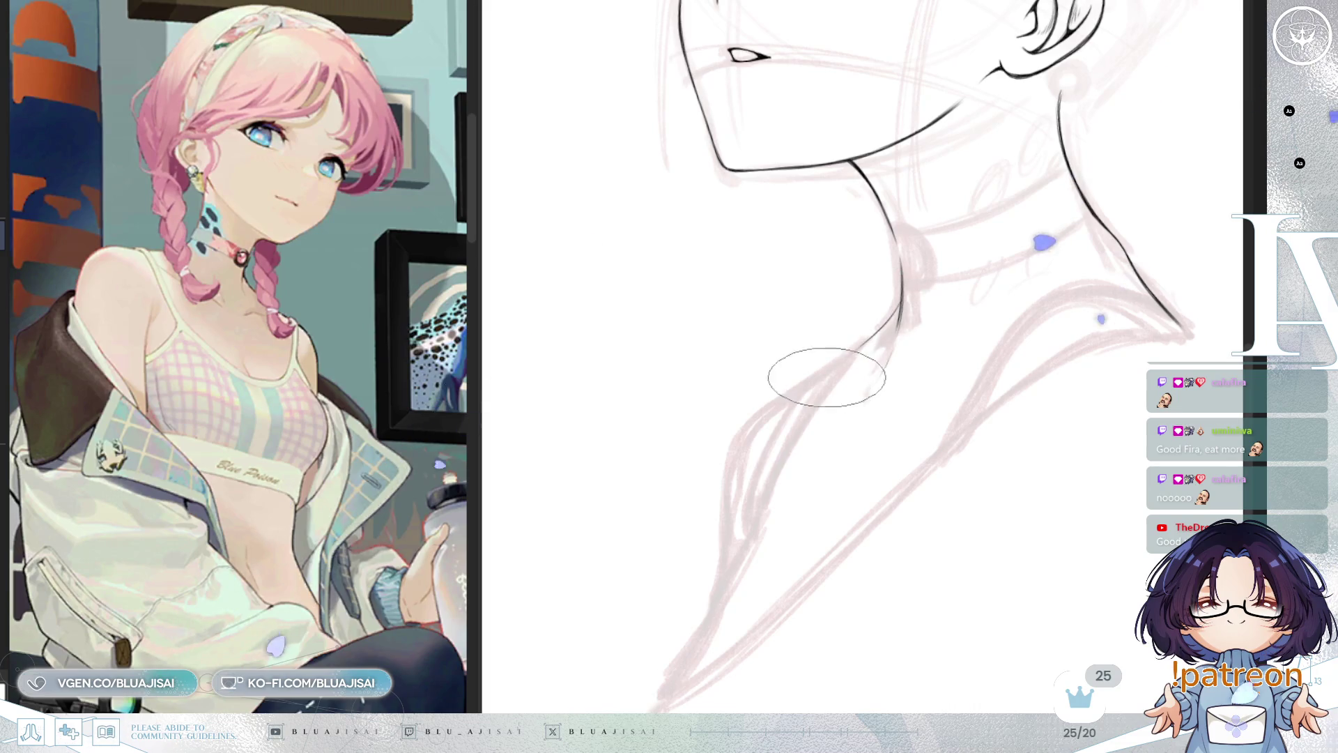
Ink the front neck line from the jaw toward the collar, redrawing it once cleanly
{"action": "left_click_drag", "start_coordinate": [868, 345], "coordinate": [730, 452]}
{"action": "key", "text": "ctrl+z"}
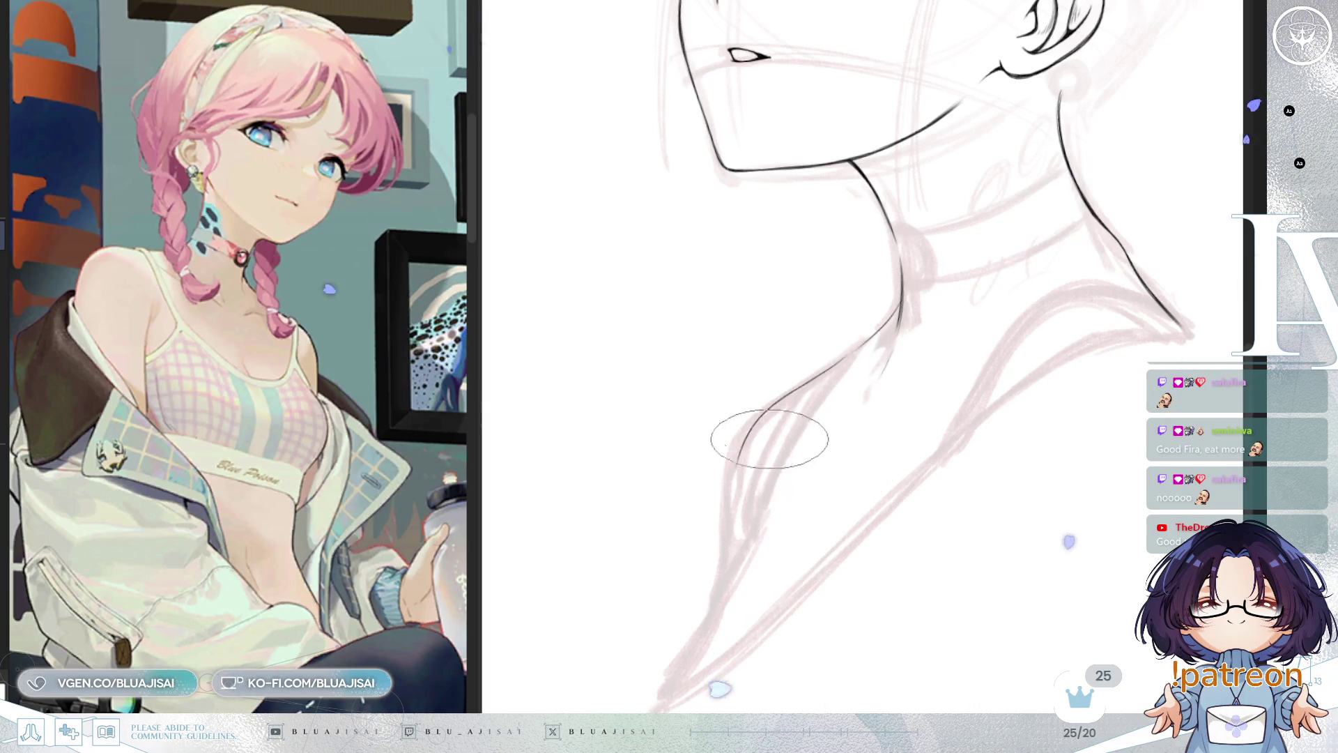
{"action": "key", "text": "ctrl+z"}
{"action": "left_click_drag", "start_coordinate": [851, 349], "coordinate": [739, 473]}
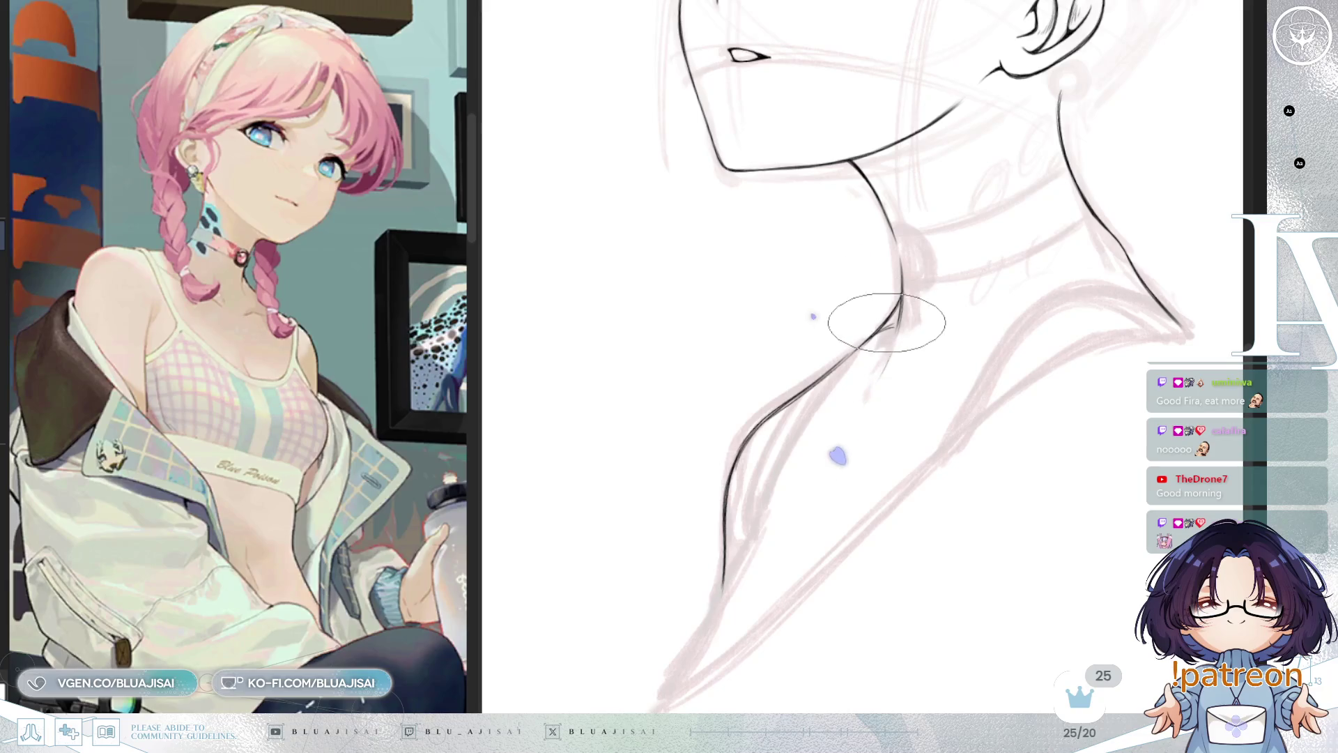
{"action": "scroll", "coordinate": [886, 323], "scroll_direction": "up", "scroll_amount": 2}
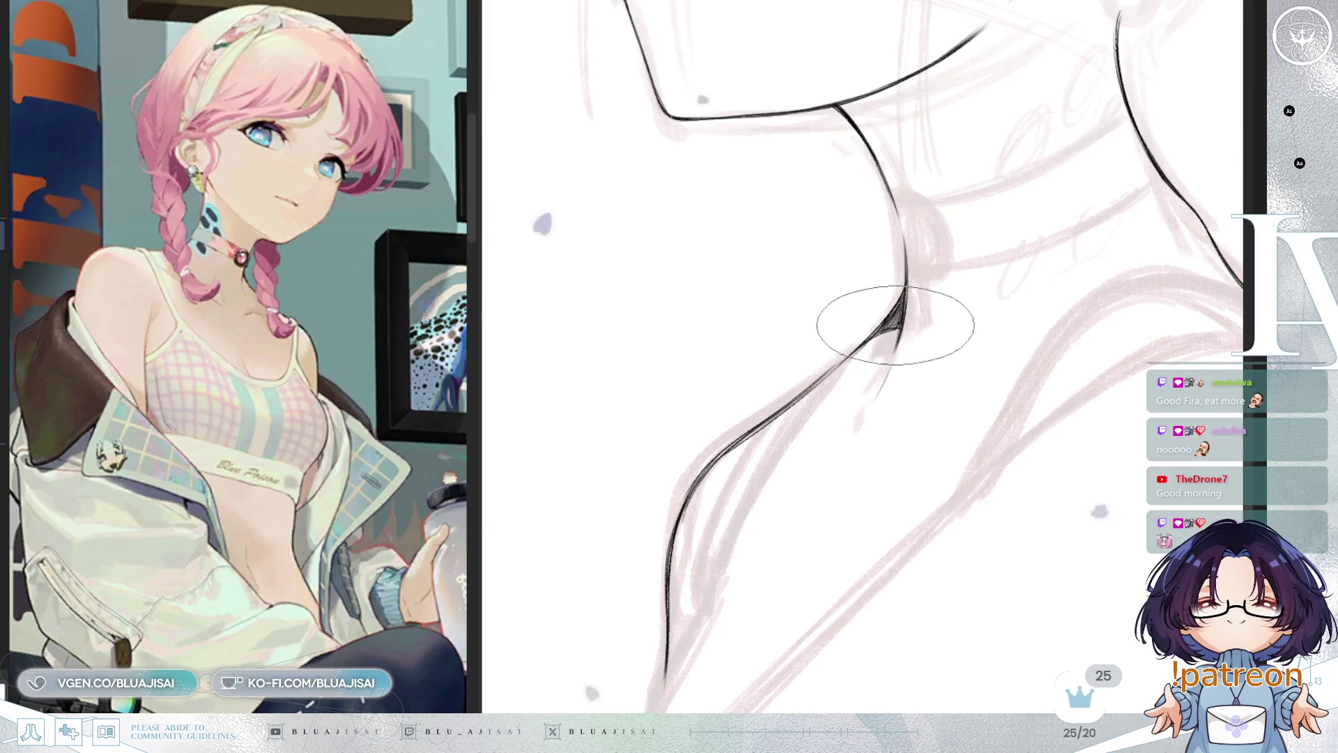
{"action": "scroll", "coordinate": [901, 329], "scroll_direction": "down", "scroll_amount": 3}
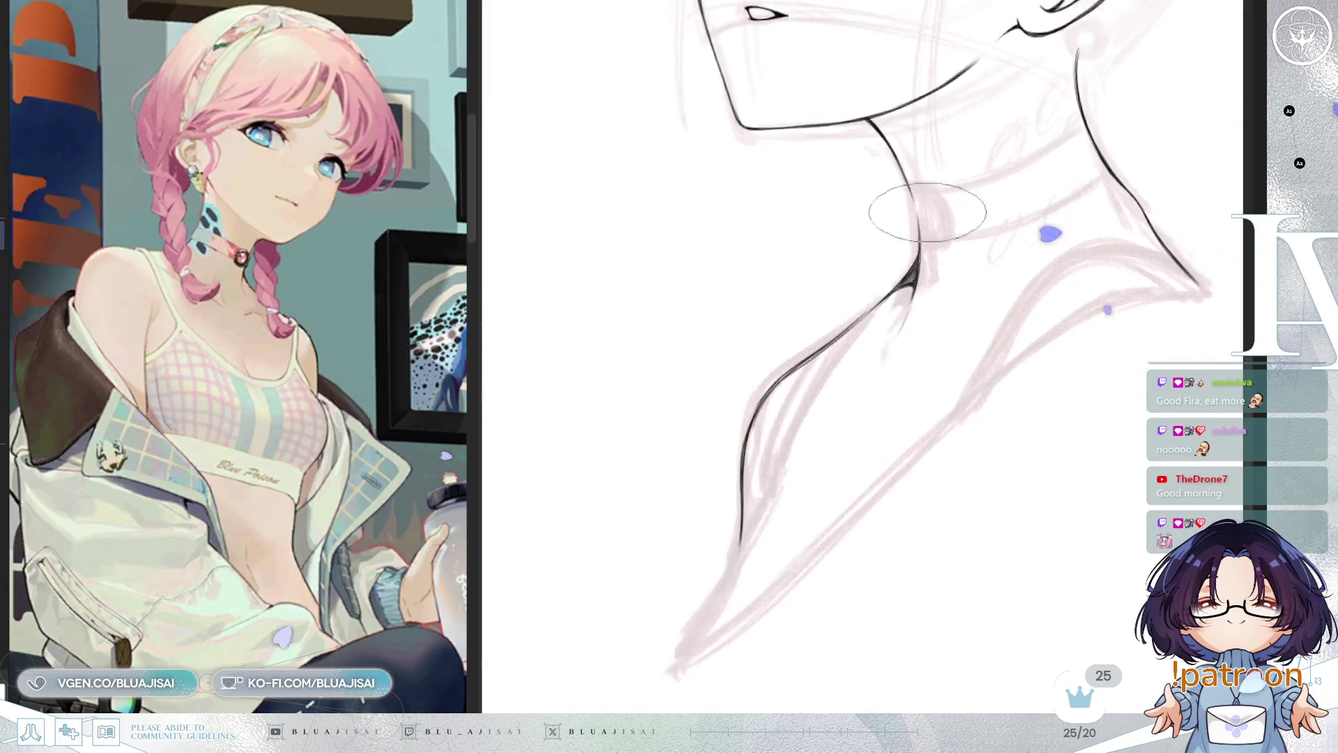
Extend the front neck line down to the collar's point, retrying the stroke once
{"action": "scroll", "coordinate": [901, 372], "scroll_direction": "down", "scroll_amount": 2}
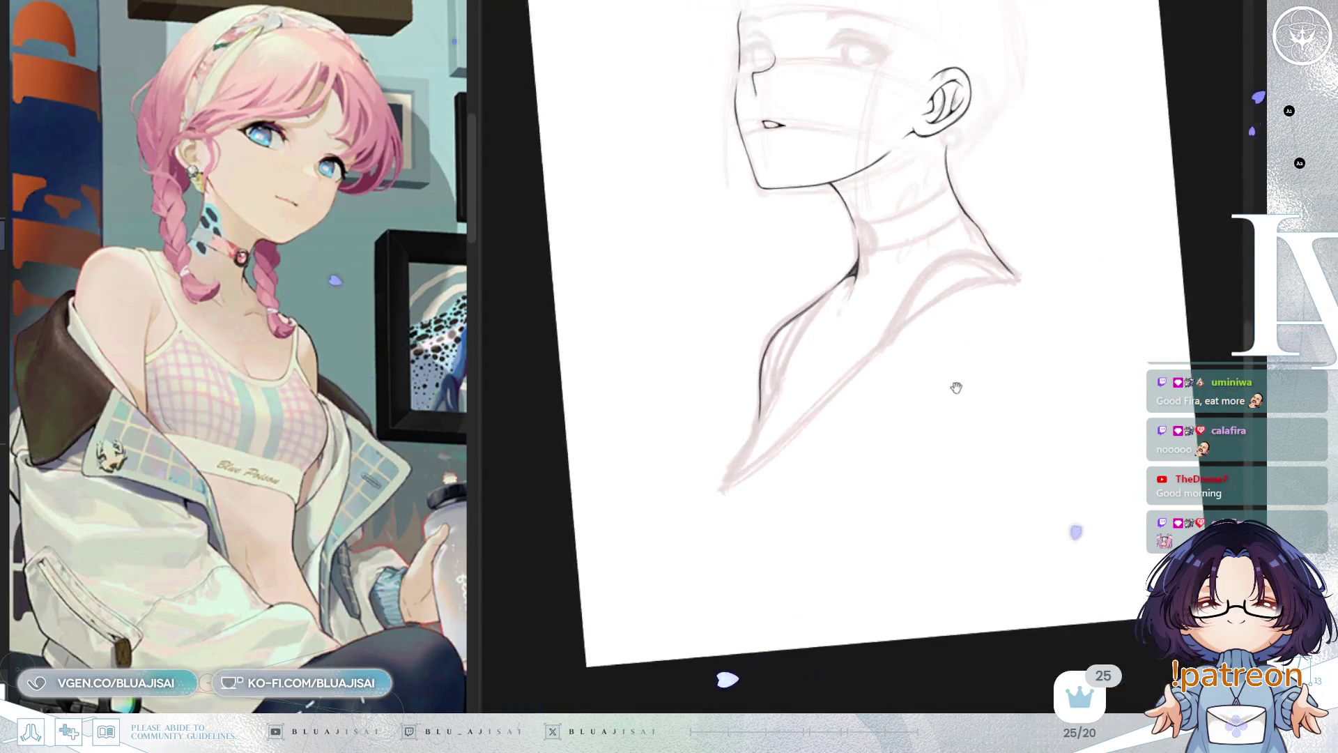
{"action": "scroll", "coordinate": [920, 392], "scroll_direction": "up", "scroll_amount": 4}
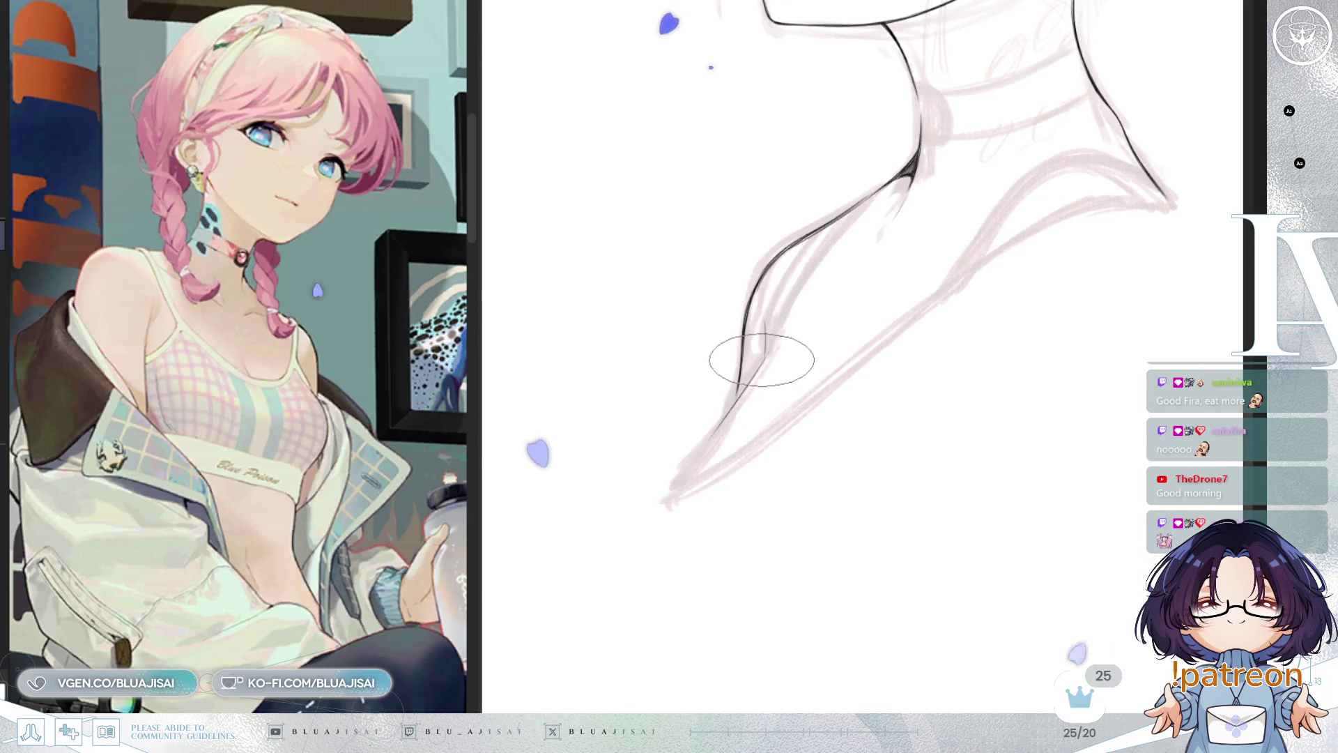
{"action": "left_click_drag", "start_coordinate": [740, 388], "coordinate": [675, 481]}
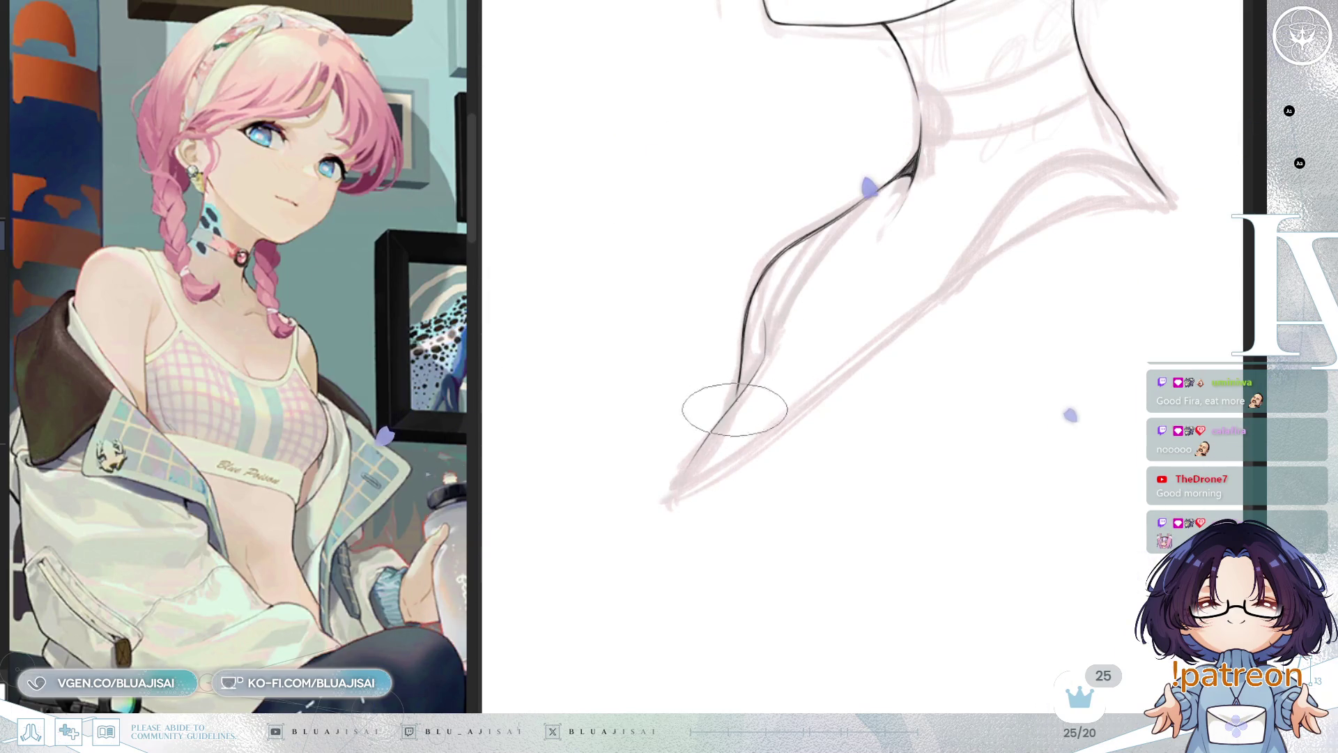
{"action": "key", "text": "ctrl+z"}
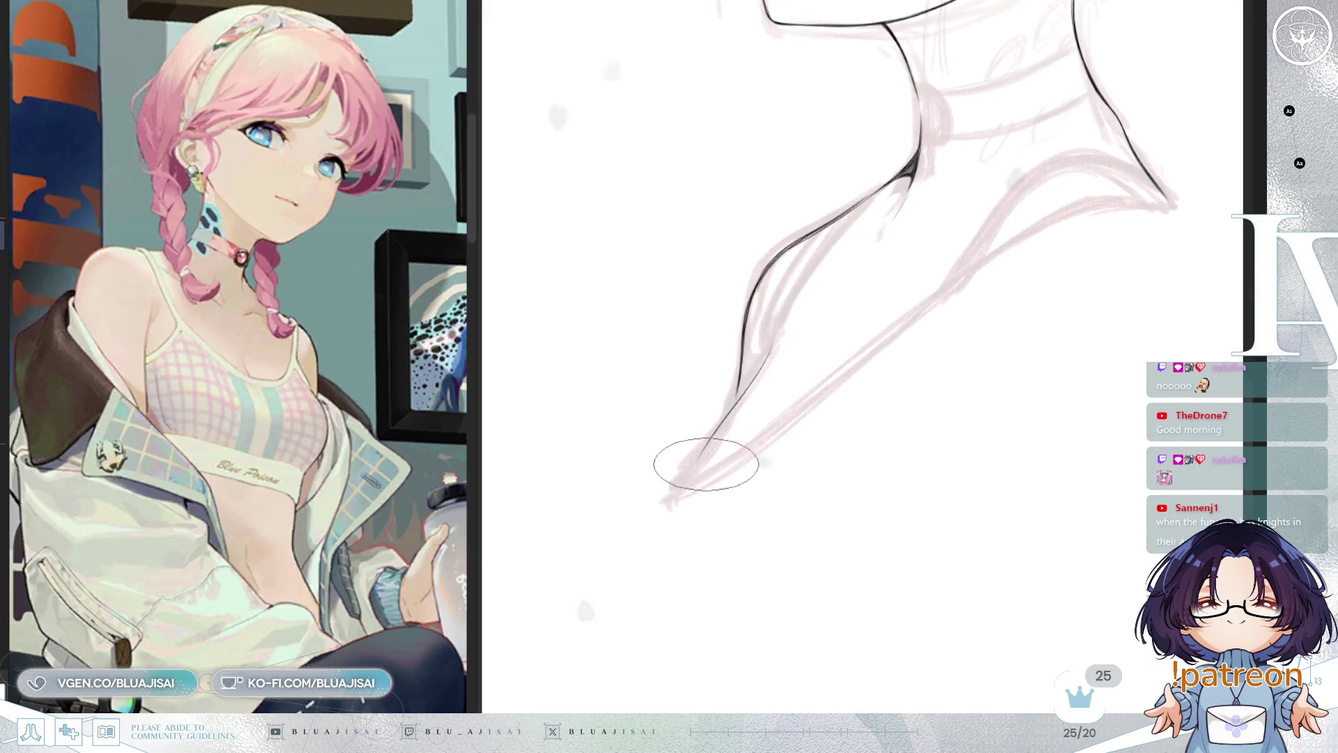
{"action": "key", "text": "ctrl+z"}
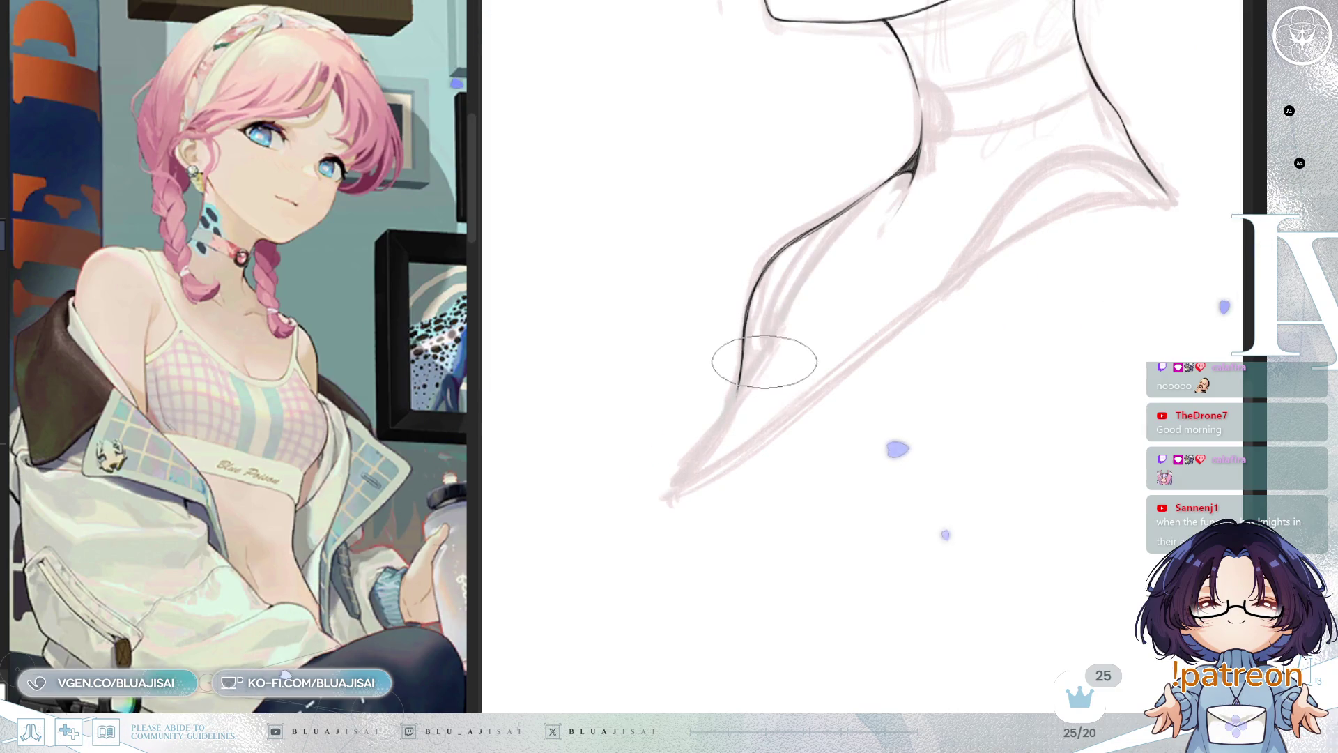
{"action": "left_click_drag", "start_coordinate": [739, 392], "coordinate": [690, 471]}
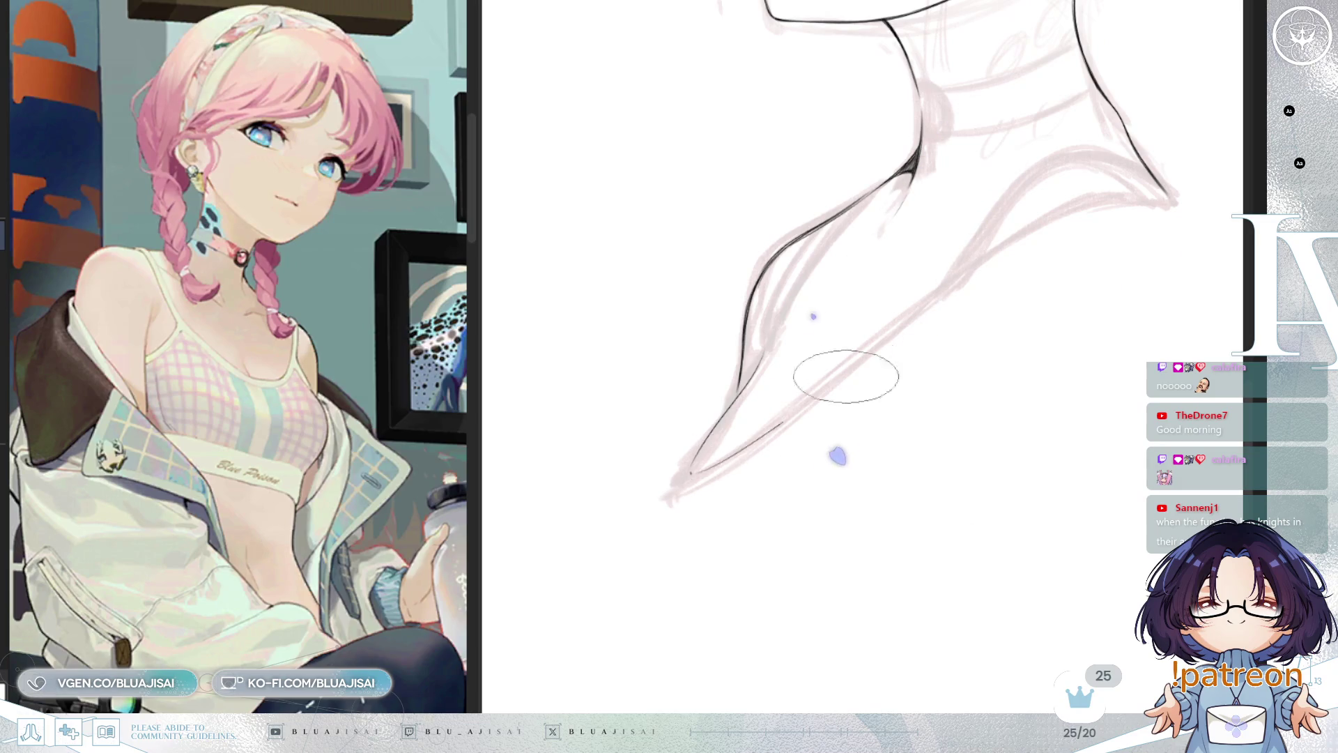
Ink the collar edge from its point up to the shoulder and loop-select around it
{"action": "left_click_drag", "start_coordinate": [693, 472], "coordinate": [964, 275]}
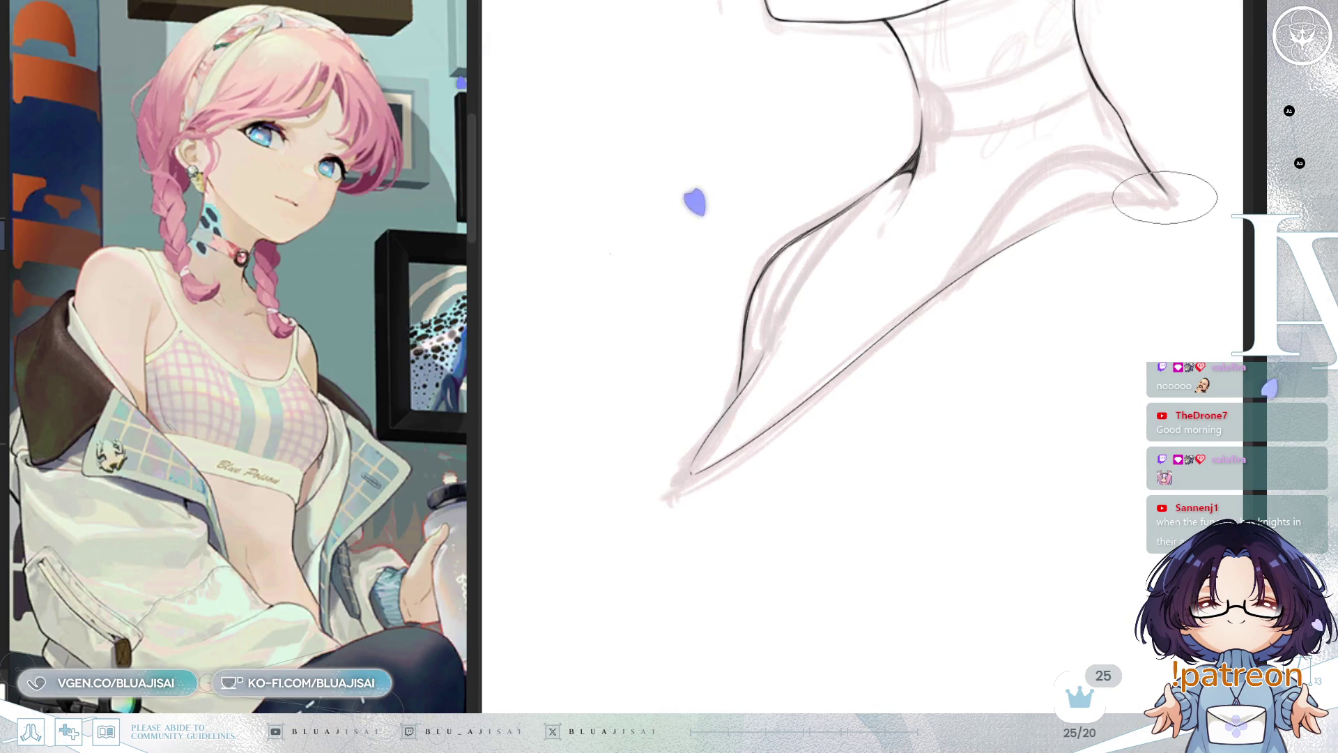
{"action": "left_click_drag", "start_coordinate": [1165, 193], "coordinate": [896, 328]}
{"action": "key", "text": "ctrl+z"}
{"action": "left_click_drag", "start_coordinate": [1173, 198], "coordinate": [913, 342]}
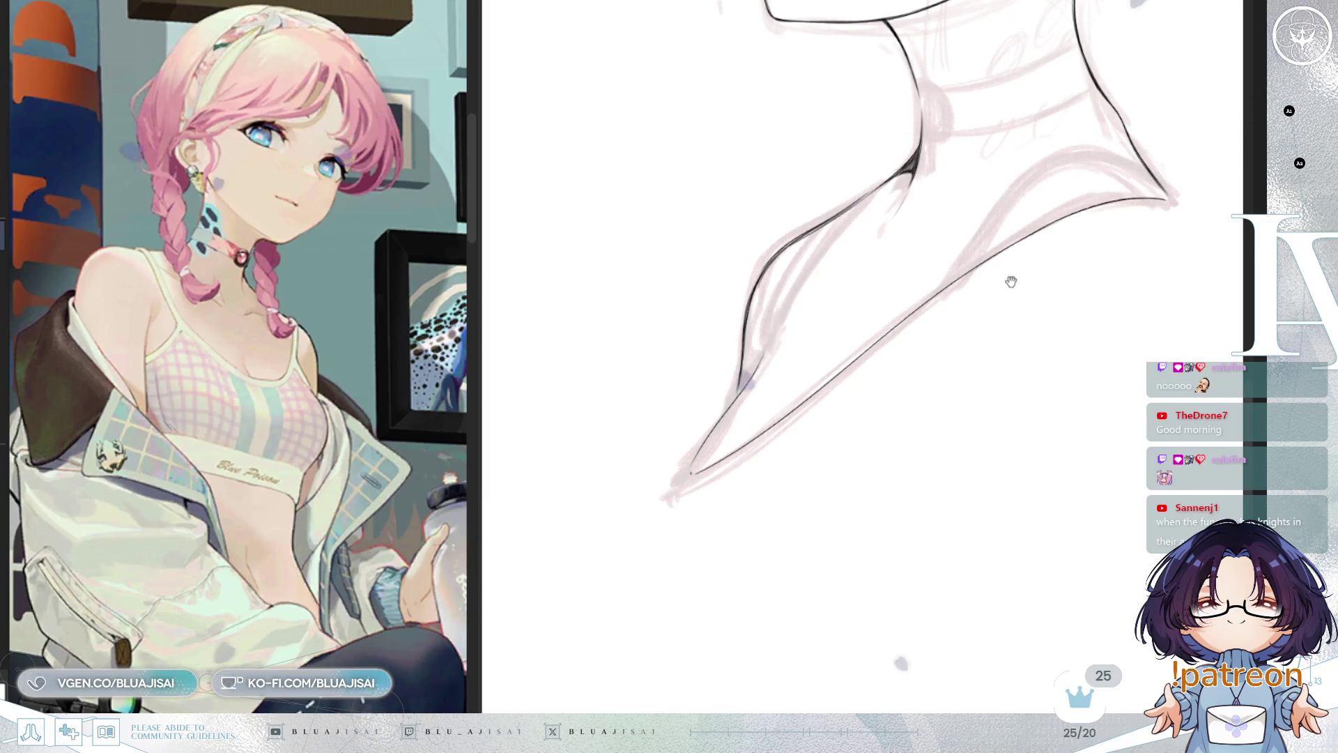
{"action": "mouse_move", "coordinate": [970, 345]}
{"action": "left_mouse_down"}
{"action": "mouse_move", "coordinate": [897, 432]}
{"action": "mouse_move", "coordinate": [896, 407]}
{"action": "mouse_move", "coordinate": [931, 397]}
{"action": "mouse_move", "coordinate": [926, 429]}
{"action": "mouse_move", "coordinate": [928, 400]}
{"action": "left_mouse_up"}
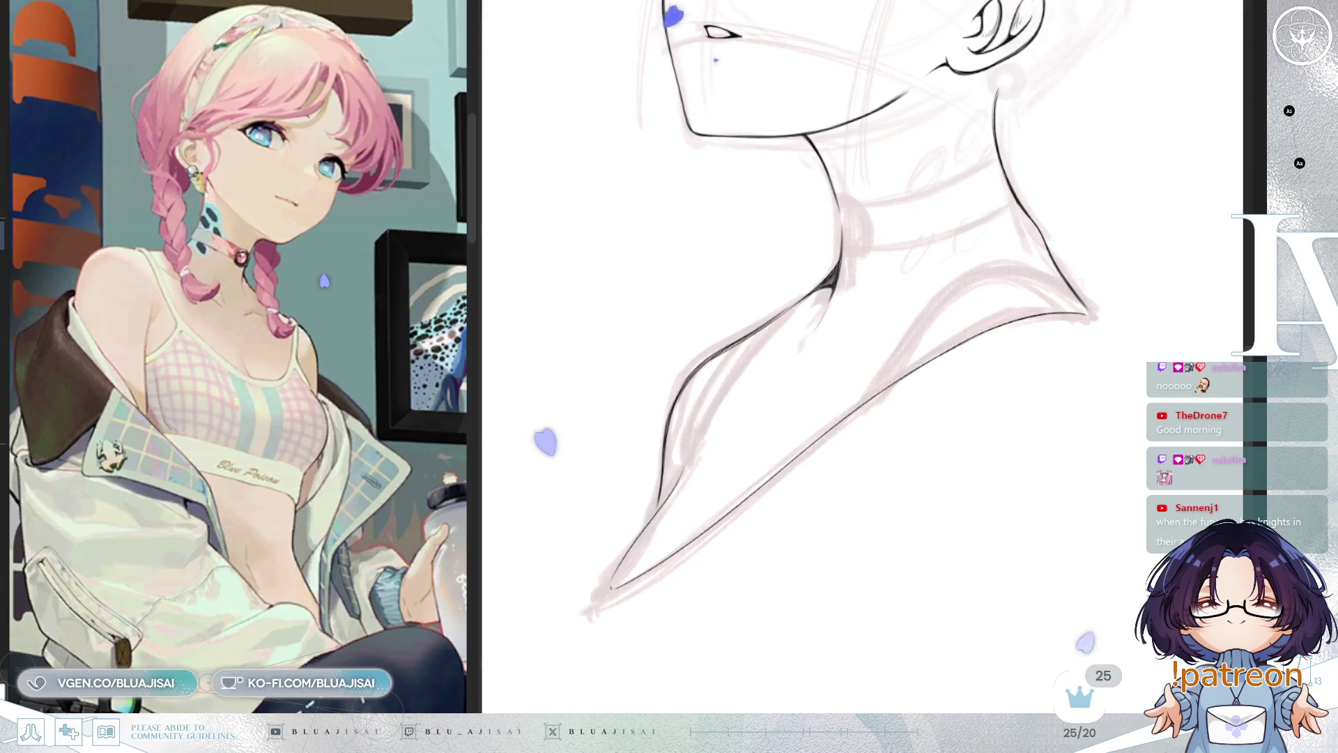
{"action": "left_click_drag", "start_coordinate": [1032, 347], "coordinate": [1028, 347]}
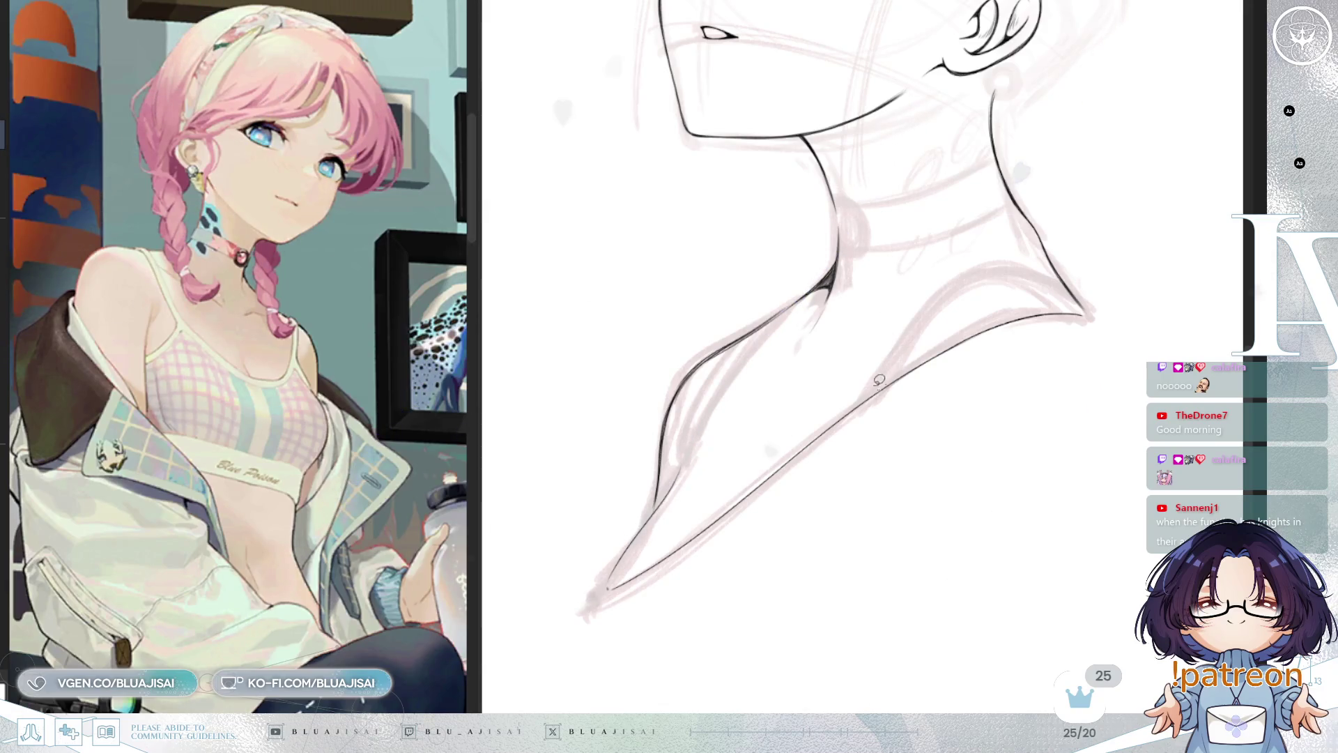
{"action": "mouse_move", "coordinate": [1095, 313]}
{"action": "left_mouse_down"}
{"action": "mouse_move", "coordinate": [962, 302]}
{"action": "mouse_move", "coordinate": [597, 588]}
{"action": "mouse_move", "coordinate": [1044, 392]}
{"action": "mouse_move", "coordinate": [1115, 308]}
{"action": "left_mouse_up"}
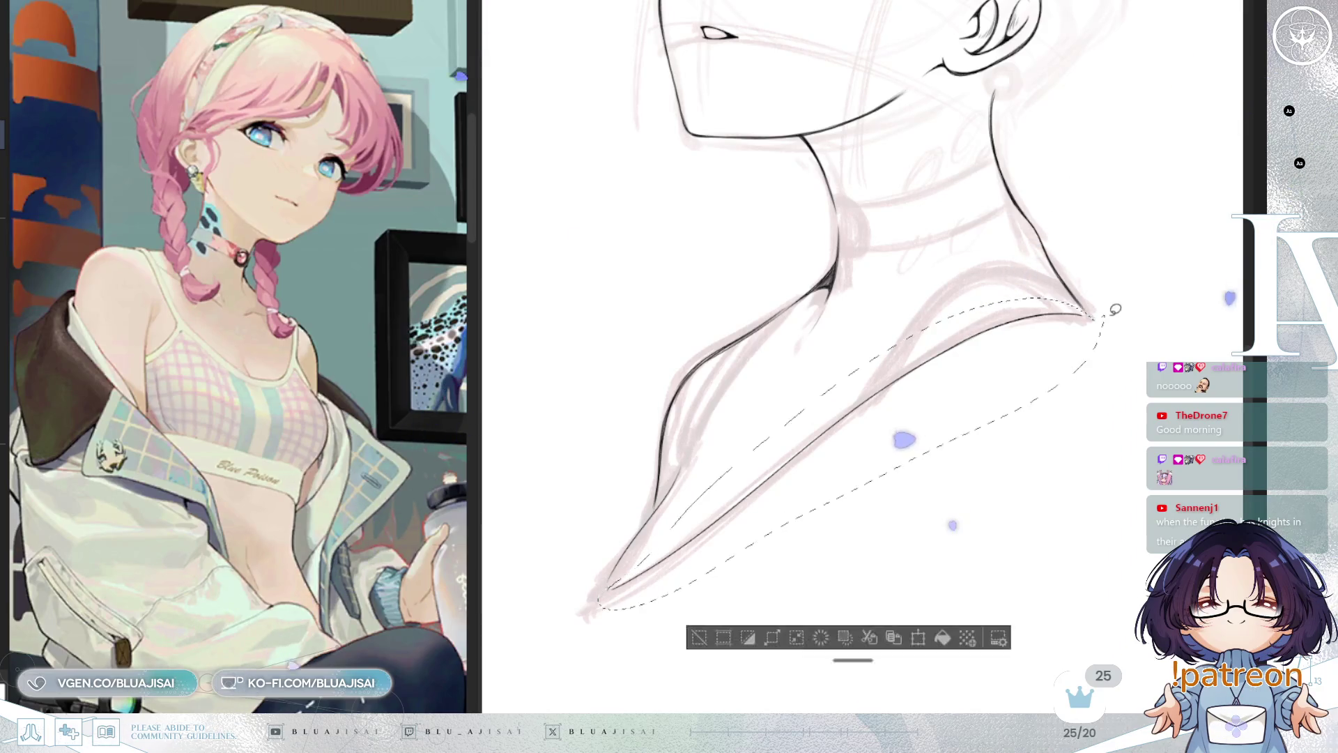
Skew the selected collar line so its right end rises, then deselect
{"action": "key", "text": "ctrl+t"}
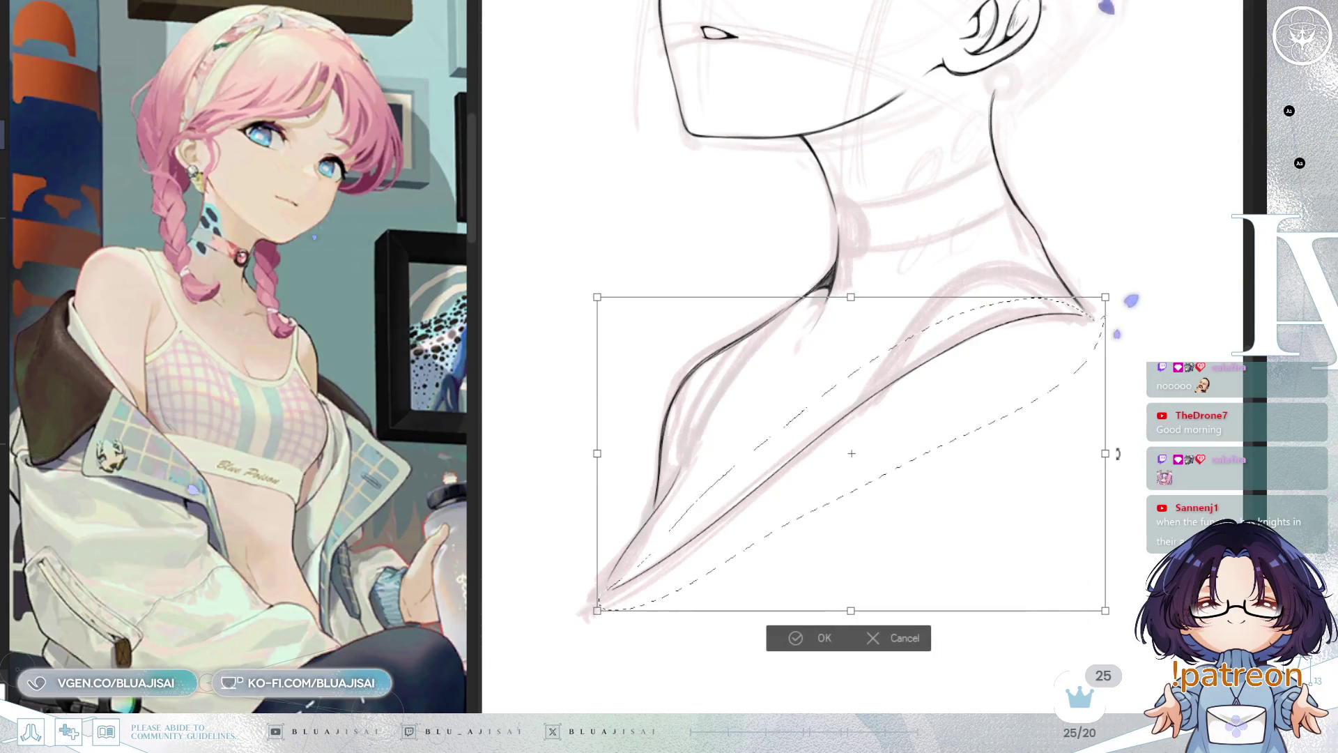
{"action": "left_click_drag", "start_coordinate": [1118, 454], "coordinate": [1102, 452]}
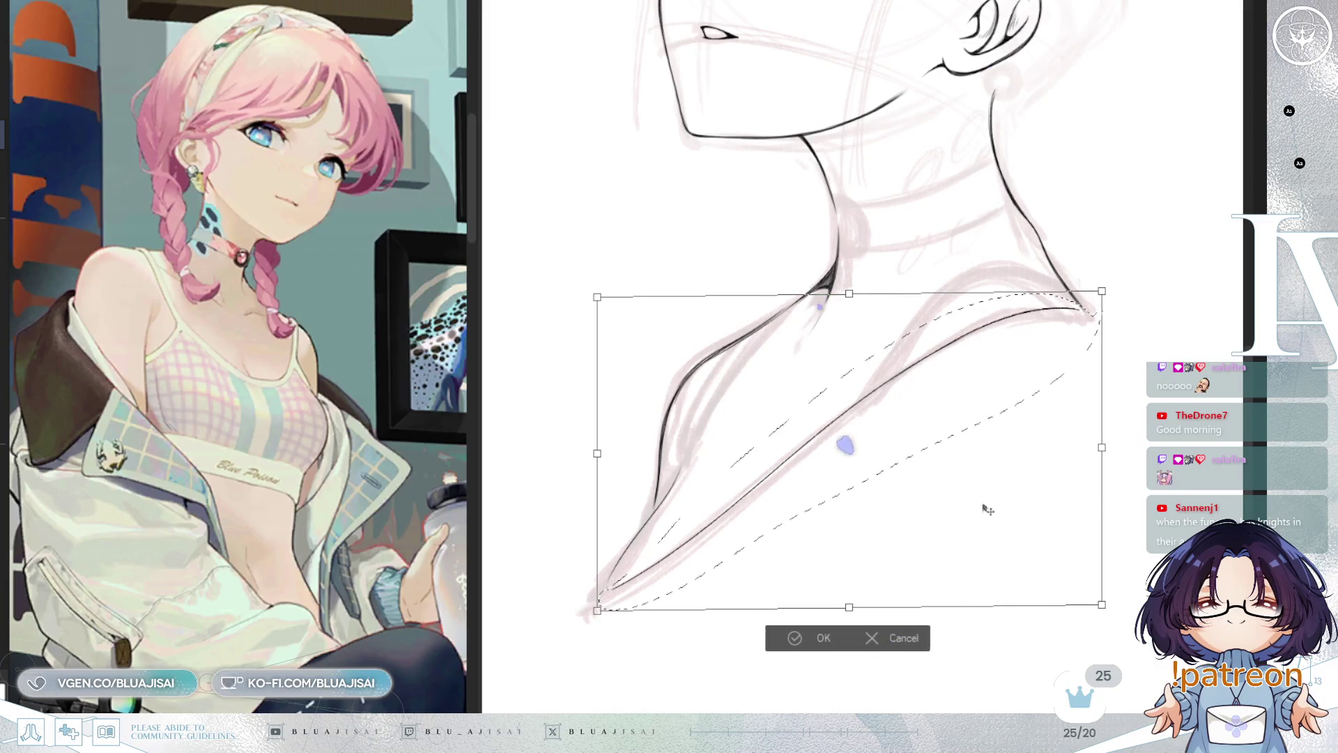
{"action": "key", "text": "Return"}
{"action": "key", "text": "ctrl+d"}
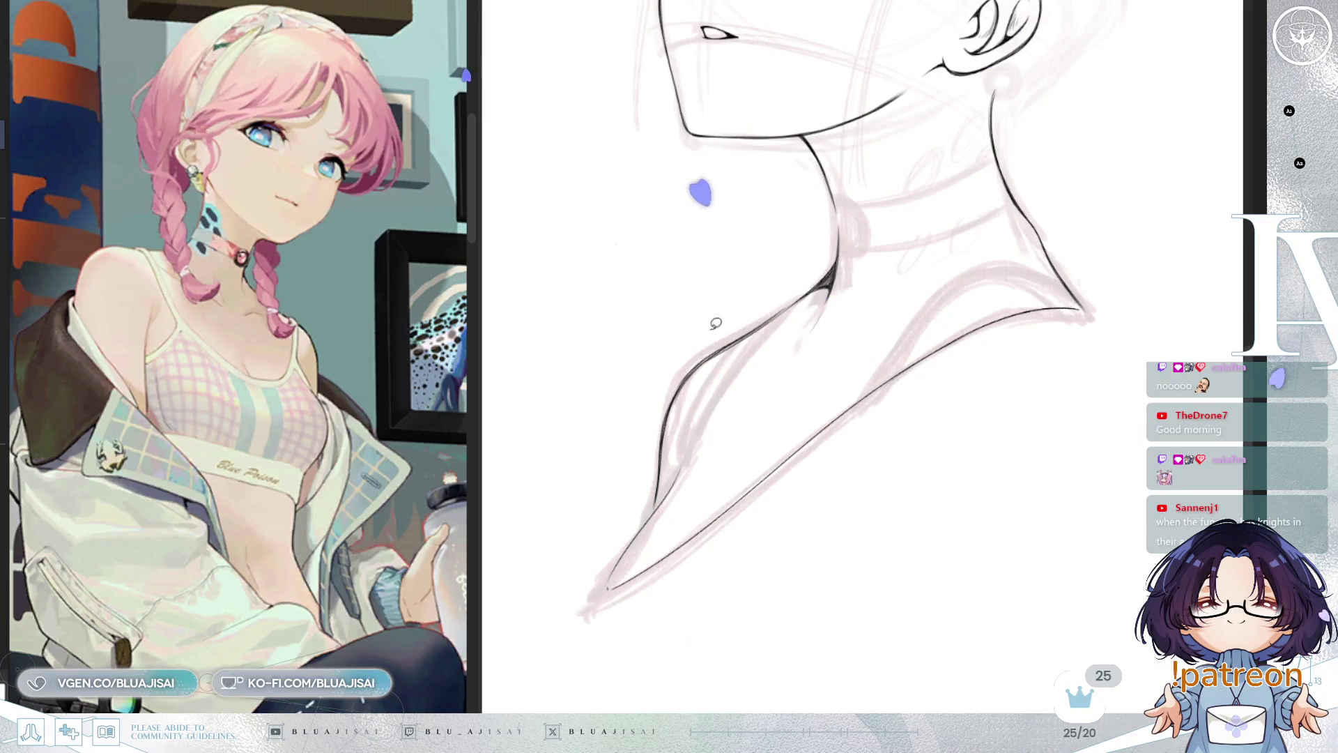
Pan to the collar point, mirror and rotate the view, and return to the inking brush
{"action": "scroll", "coordinate": [887, 349], "scroll_direction": "up", "scroll_amount": 3}
{"action": "left_click_drag", "start_coordinate": [734, 493], "coordinate": [822, 417]}
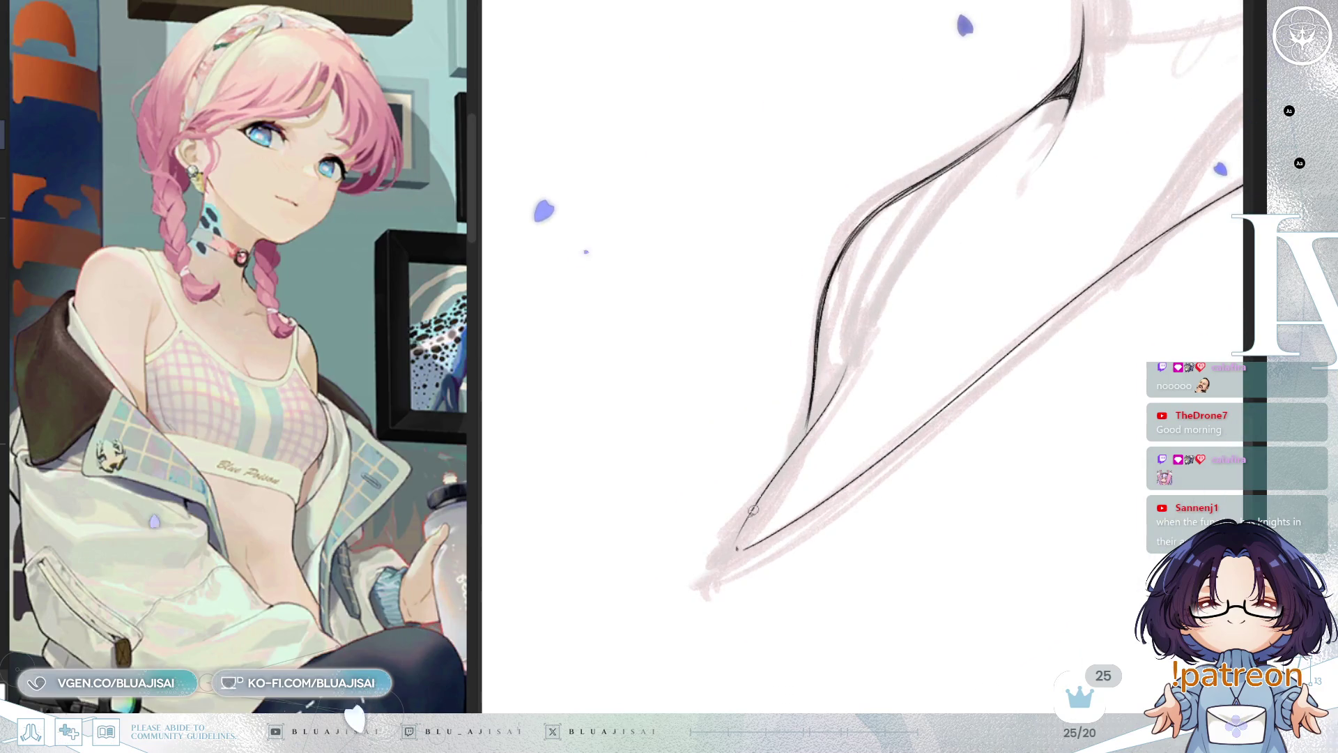
{"action": "key", "text": "h"}
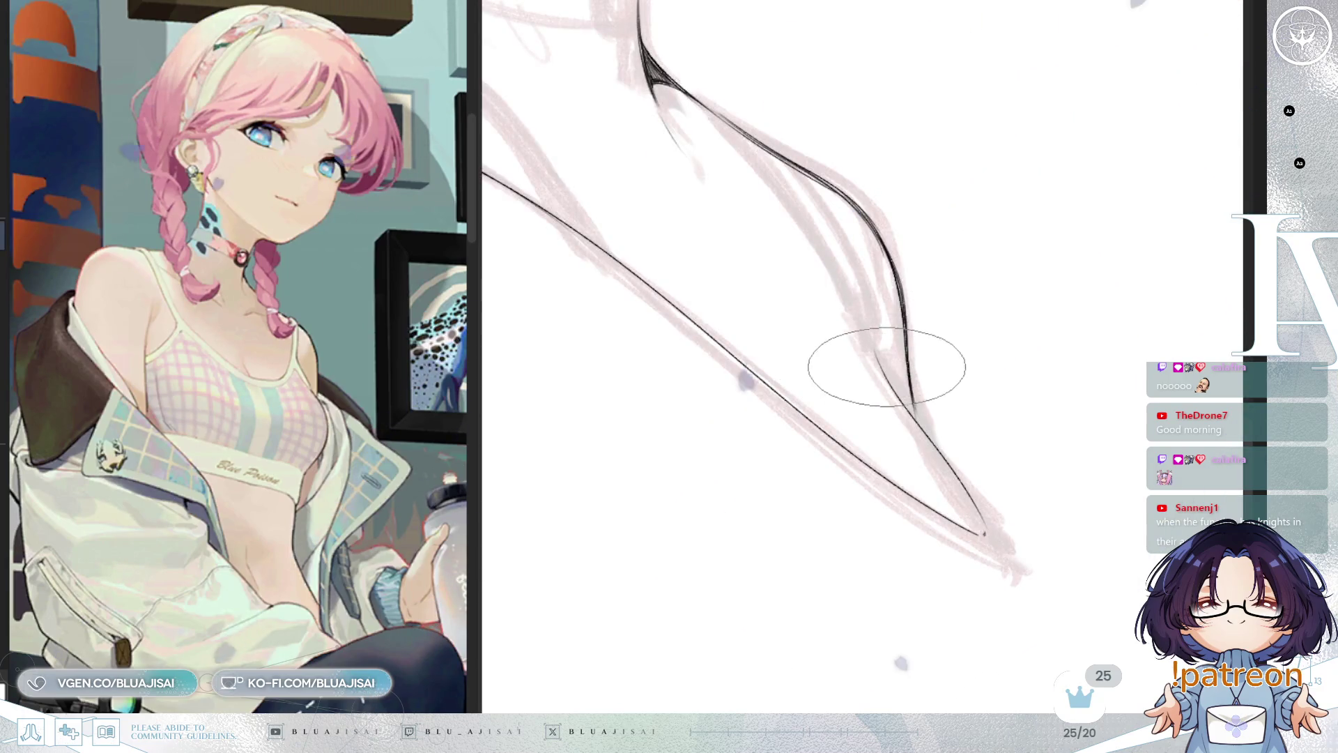
{"action": "key", "text": "period"}
{"action": "key", "text": "period"}
{"action": "key", "text": "e"}
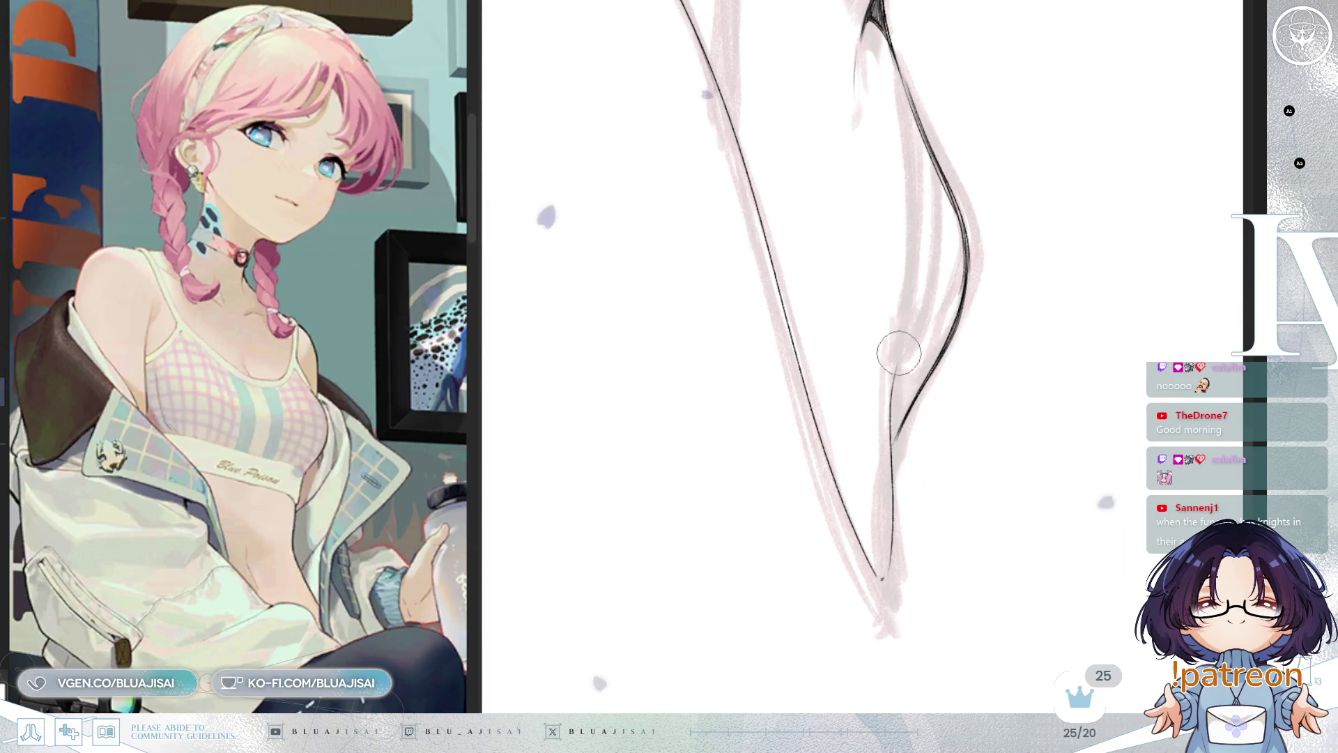
{"action": "key", "text": "e"}
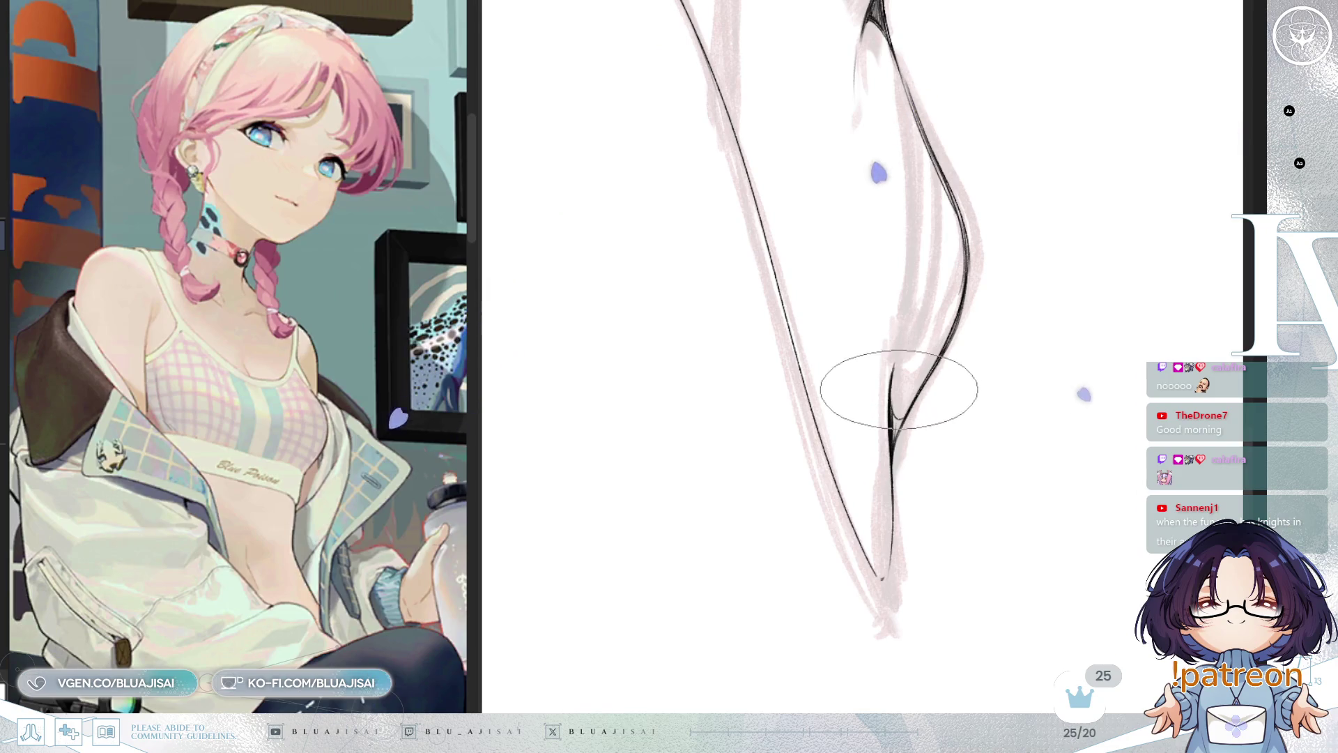
{"action": "scroll", "coordinate": [925, 361], "scroll_direction": "up", "scroll_amount": 3}
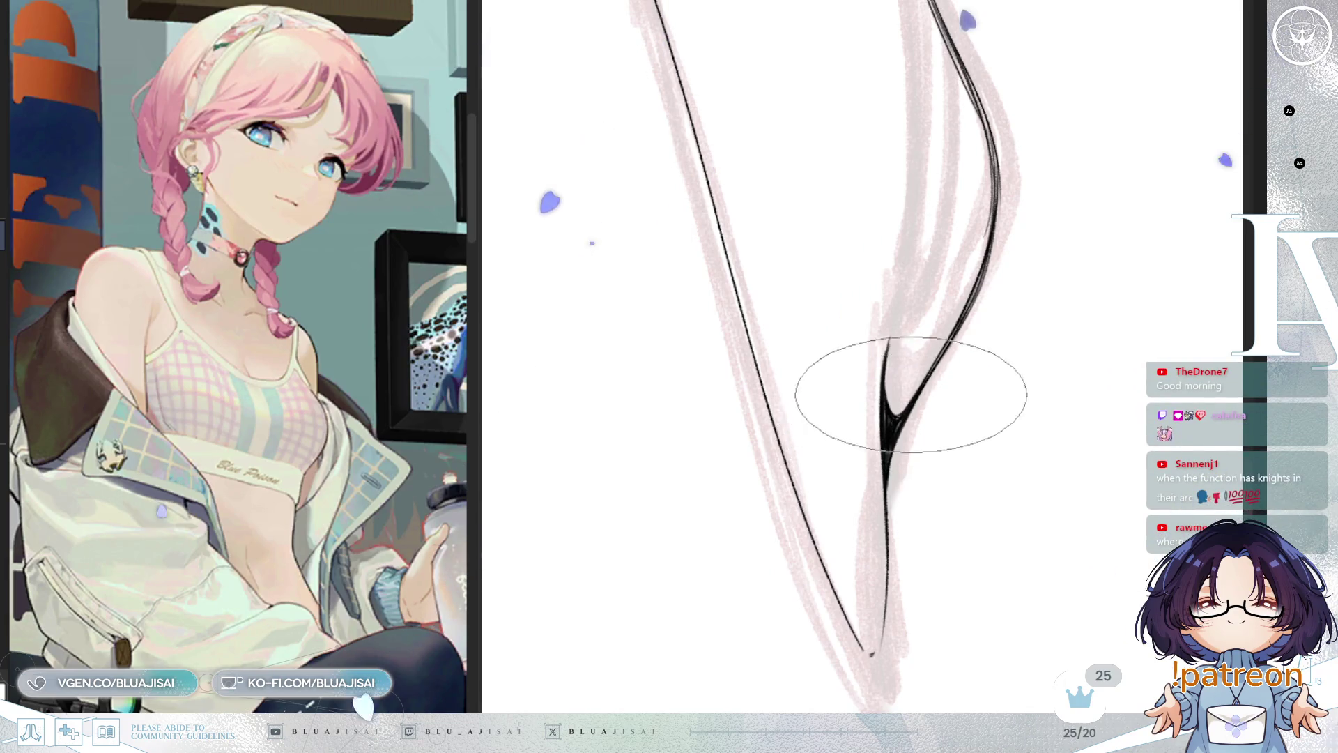
{"action": "key", "text": "h"}
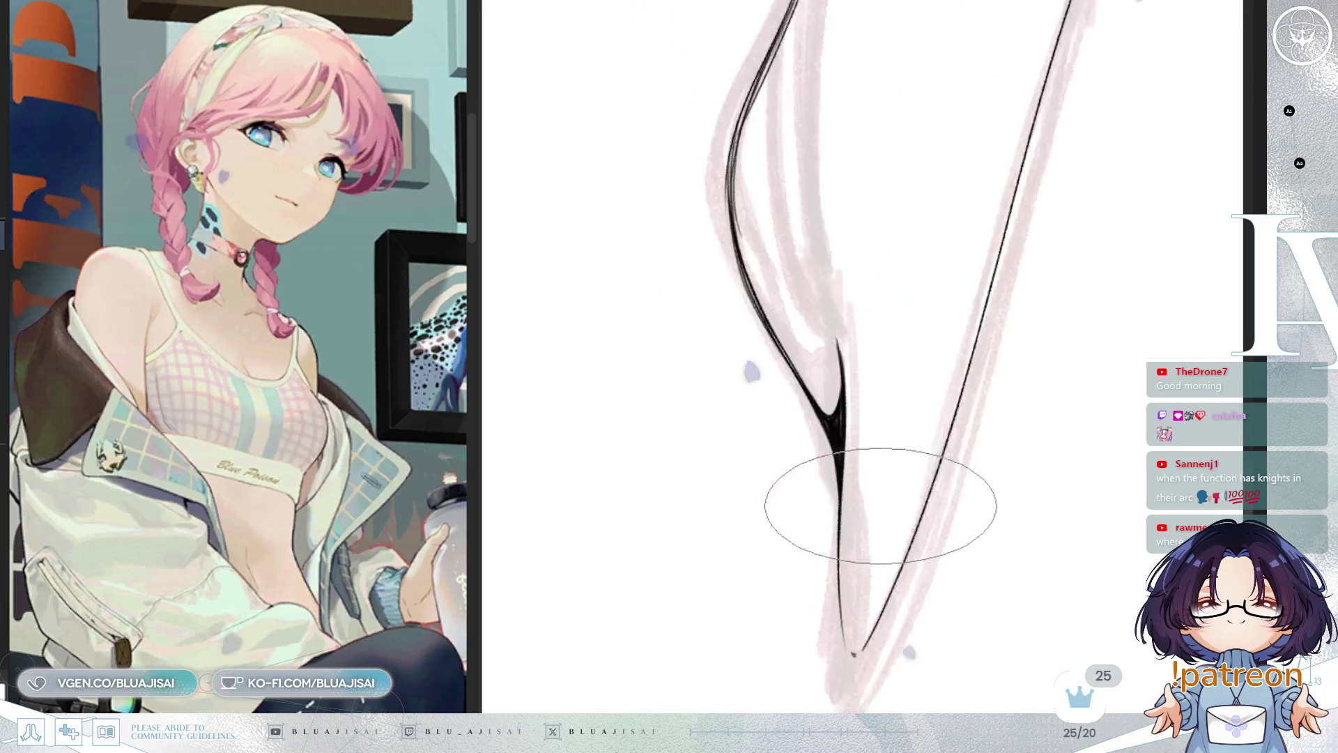
Pan and rotate the canvas to a comfortable angle for inking the collar's pointed corner
{"action": "mouse_move", "coordinate": [876, 473]}
{"action": "left_mouse_down"}
{"action": "mouse_move", "coordinate": [857, 412]}
{"action": "mouse_move", "coordinate": [872, 384]}
{"action": "left_mouse_up"}
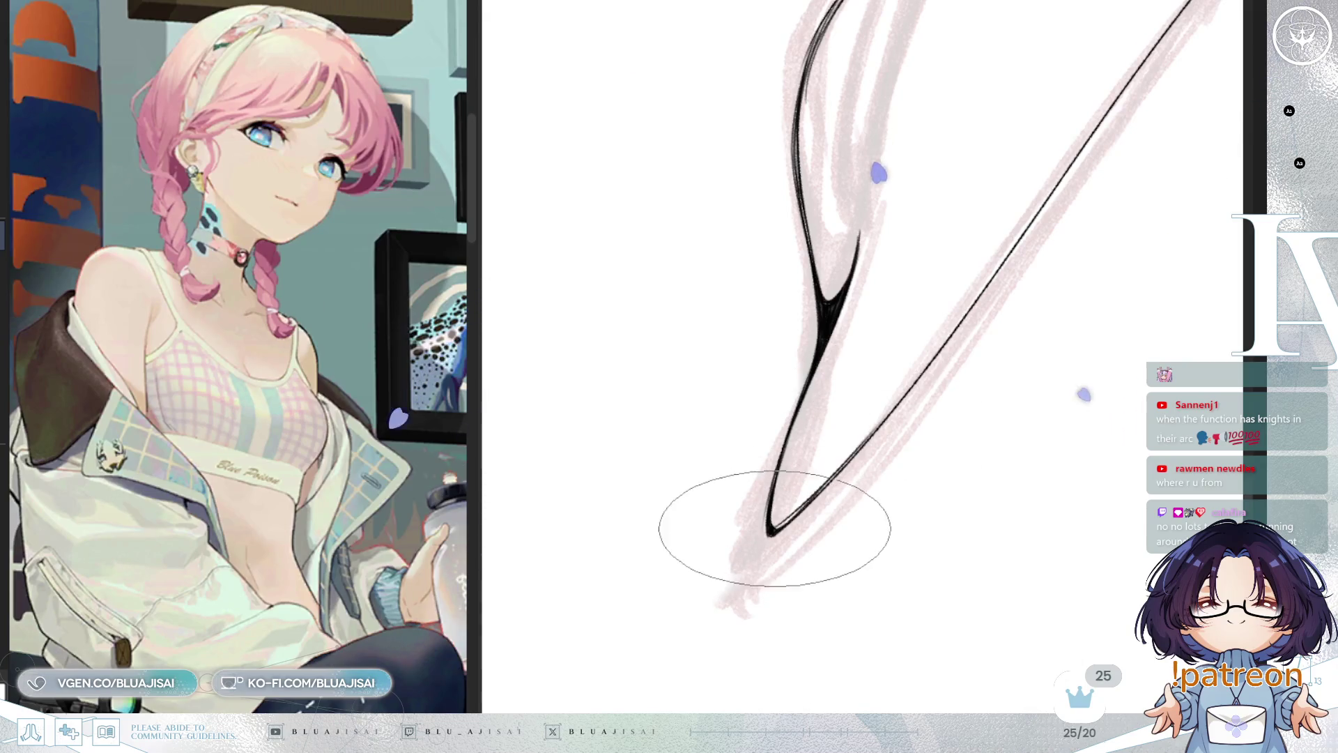
{"action": "mouse_move", "coordinate": [1176, 86]}
{"action": "left_mouse_down"}
{"action": "mouse_move", "coordinate": [974, 257]}
{"action": "mouse_move", "coordinate": [936, 368]}
{"action": "left_mouse_up"}
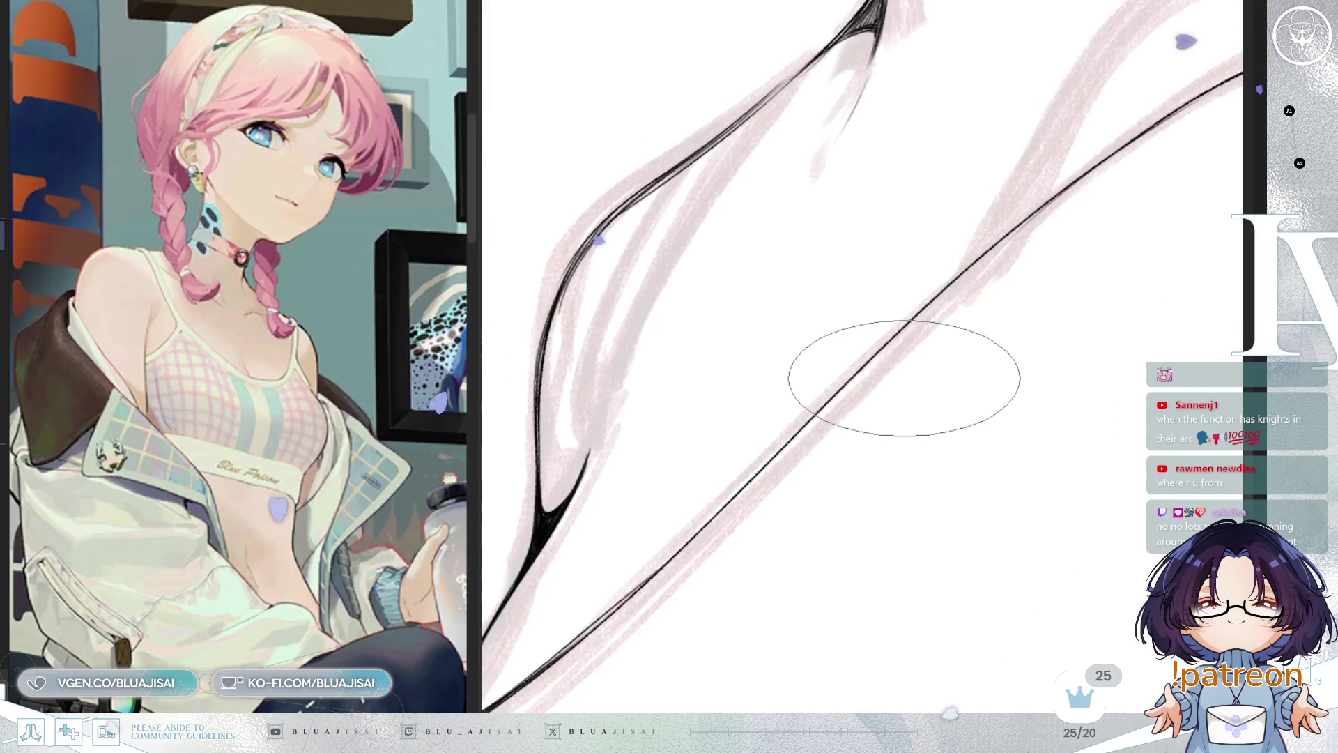
{"action": "mouse_move", "coordinate": [860, 377]}
{"action": "left_mouse_down"}
{"action": "mouse_move", "coordinate": [929, 374]}
{"action": "mouse_move", "coordinate": [1068, 228]}
{"action": "left_mouse_up"}
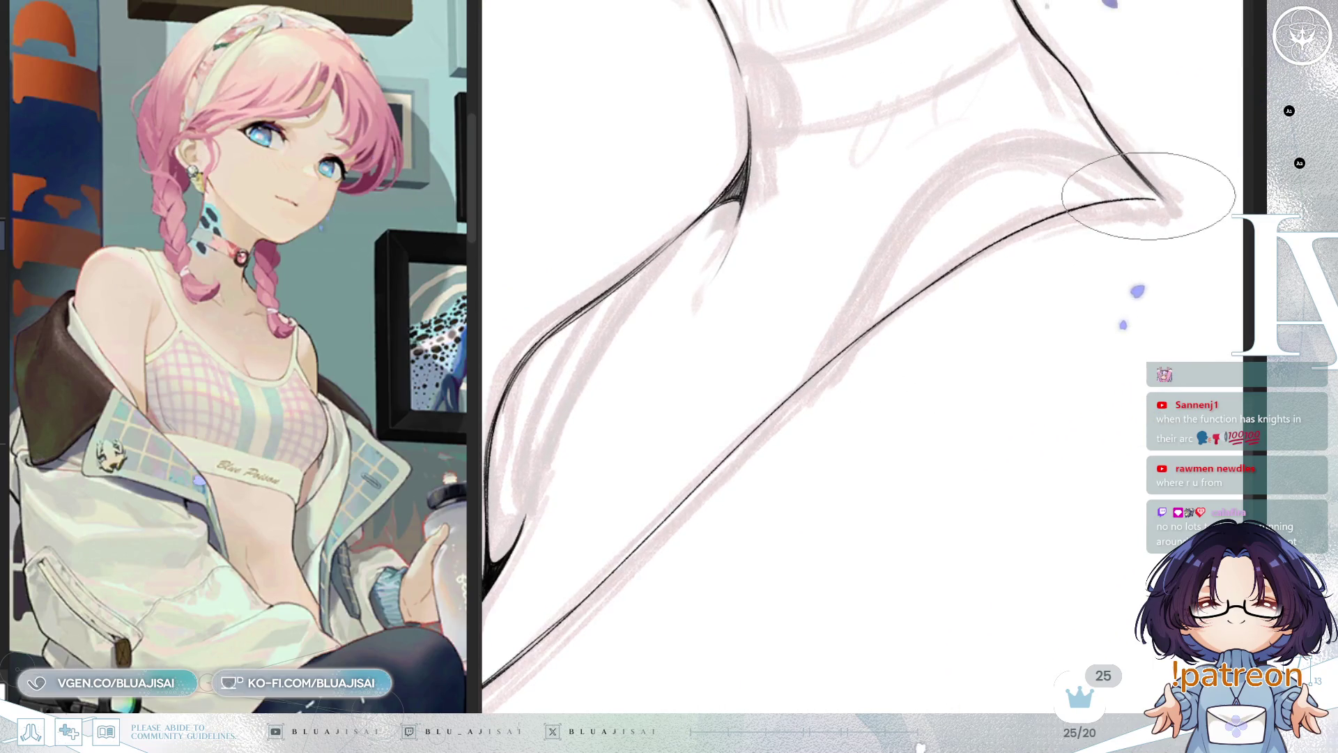
{"action": "left_click_drag", "start_coordinate": [890, 349], "coordinate": [1127, 207]}
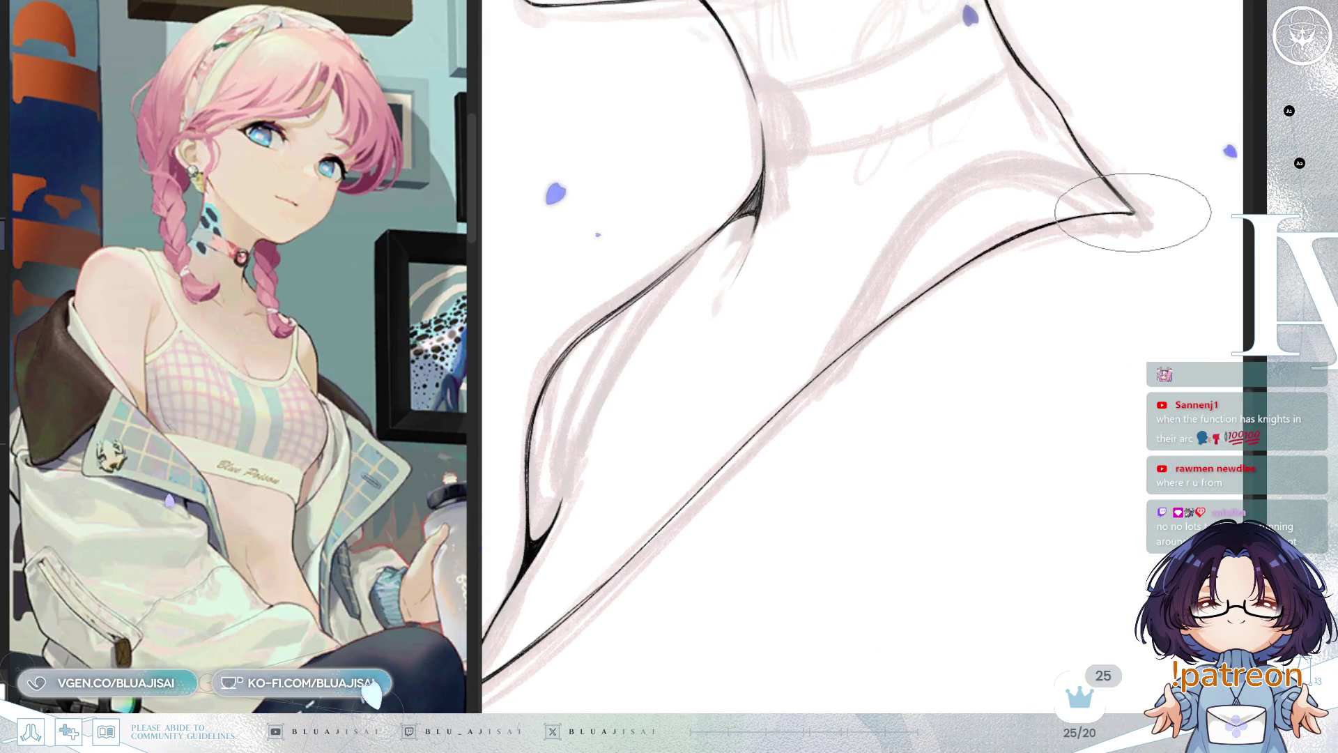
{"action": "mouse_move", "coordinate": [1149, 209]}
{"action": "left_mouse_down"}
{"action": "mouse_move", "coordinate": [657, 299]}
{"action": "mouse_move", "coordinate": [732, 329]}
{"action": "mouse_move", "coordinate": [718, 317]}
{"action": "mouse_move", "coordinate": [801, 374]}
{"action": "mouse_move", "coordinate": [764, 341]}
{"action": "left_mouse_up"}
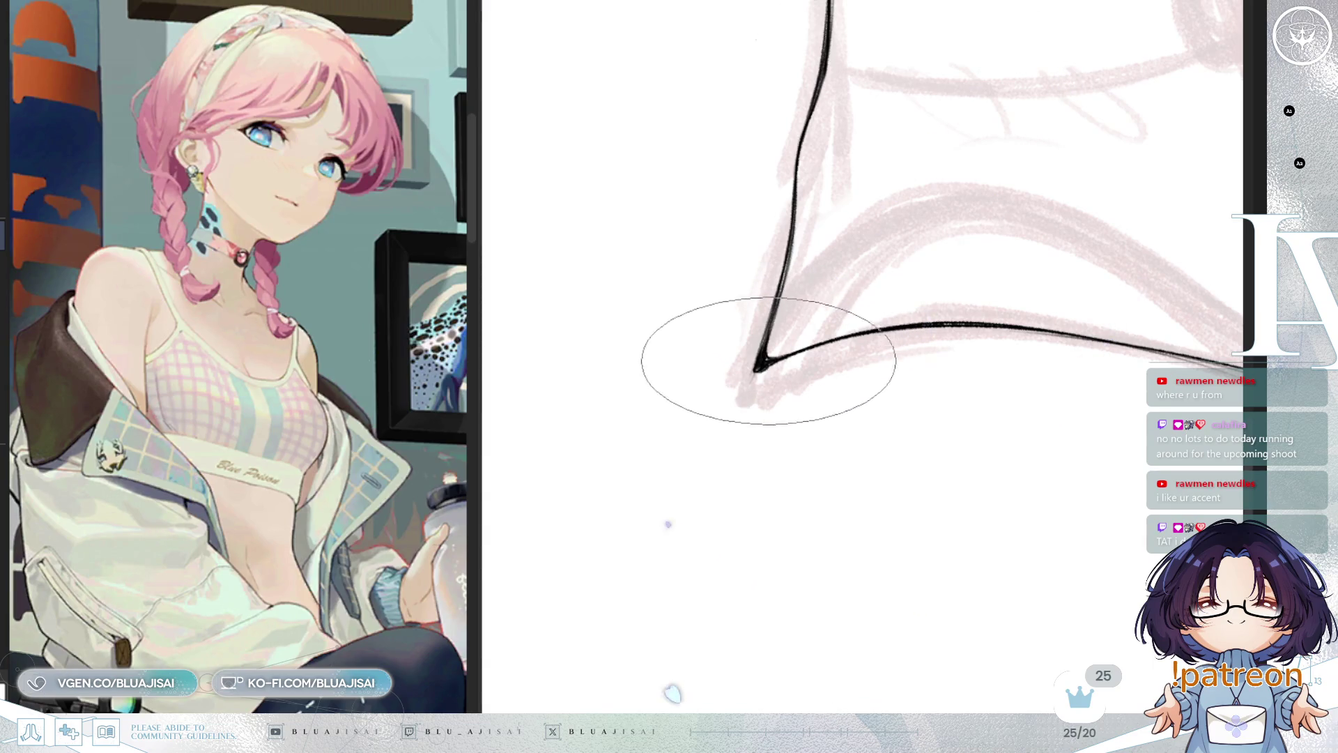
{"action": "mouse_move", "coordinate": [768, 360]}
{"action": "left_mouse_down"}
{"action": "mouse_move", "coordinate": [770, 345]}
{"action": "mouse_move", "coordinate": [689, 390]}
{"action": "left_mouse_up"}
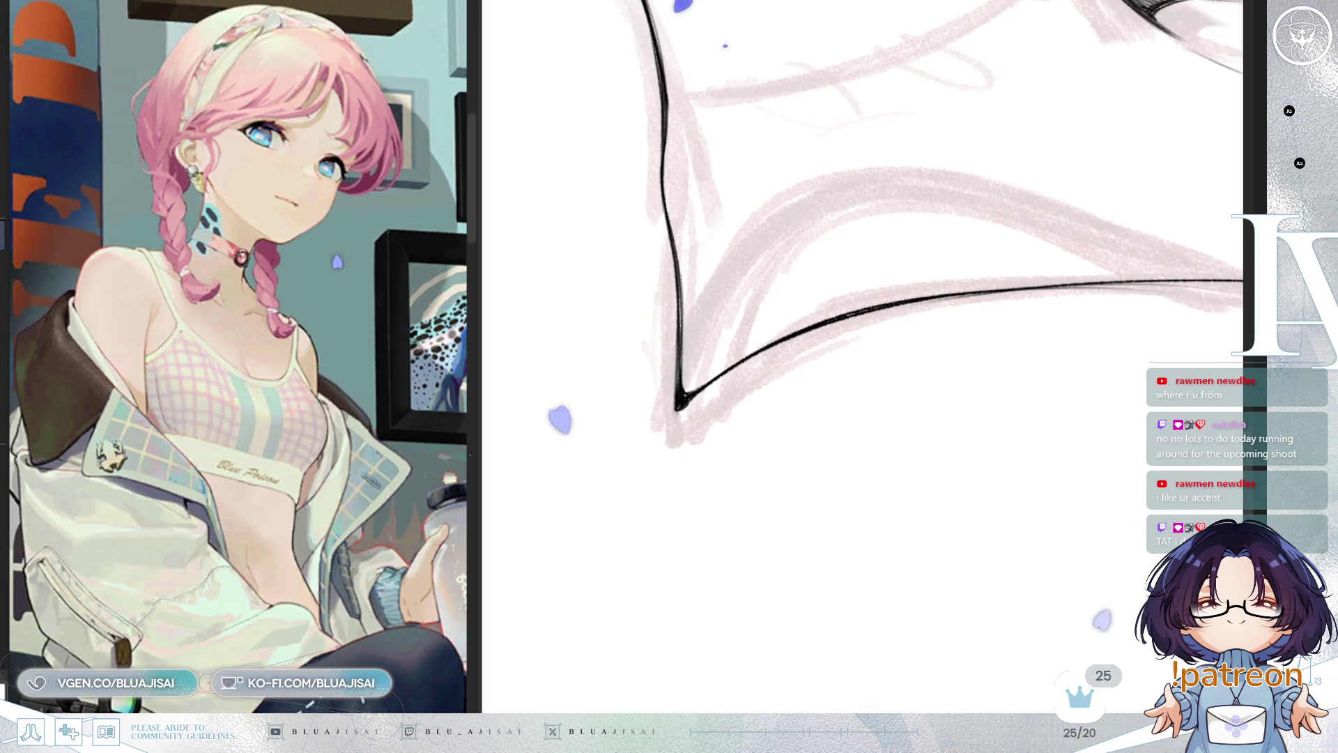
{"action": "left_click_drag", "start_coordinate": [717, 433], "coordinate": [787, 348]}
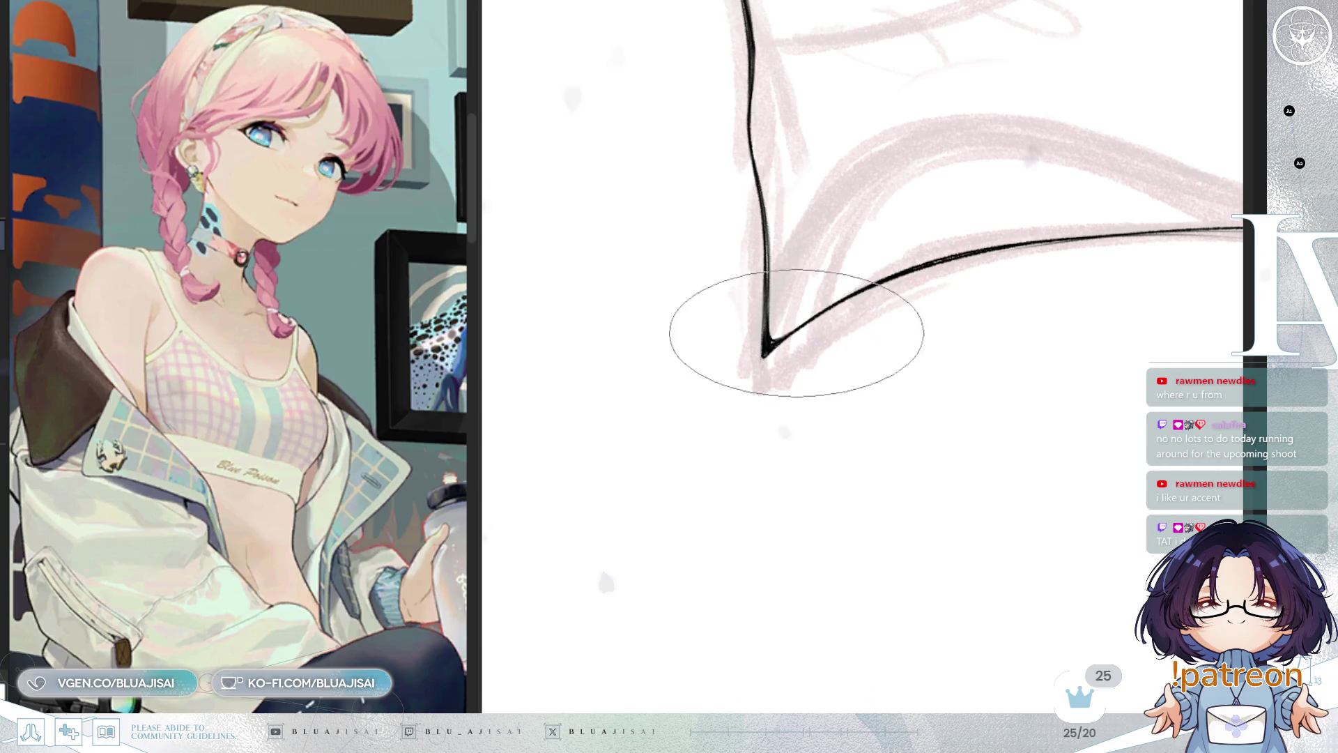
{"action": "mouse_move", "coordinate": [892, 321]}
{"action": "left_mouse_down"}
{"action": "mouse_move", "coordinate": [902, 365]}
{"action": "mouse_move", "coordinate": [941, 352]}
{"action": "left_mouse_up"}
{"action": "mouse_move", "coordinate": [1153, 218]}
{"action": "left_mouse_down"}
{"action": "mouse_move", "coordinate": [780, 335]}
{"action": "mouse_move", "coordinate": [747, 370]}
{"action": "left_mouse_up"}
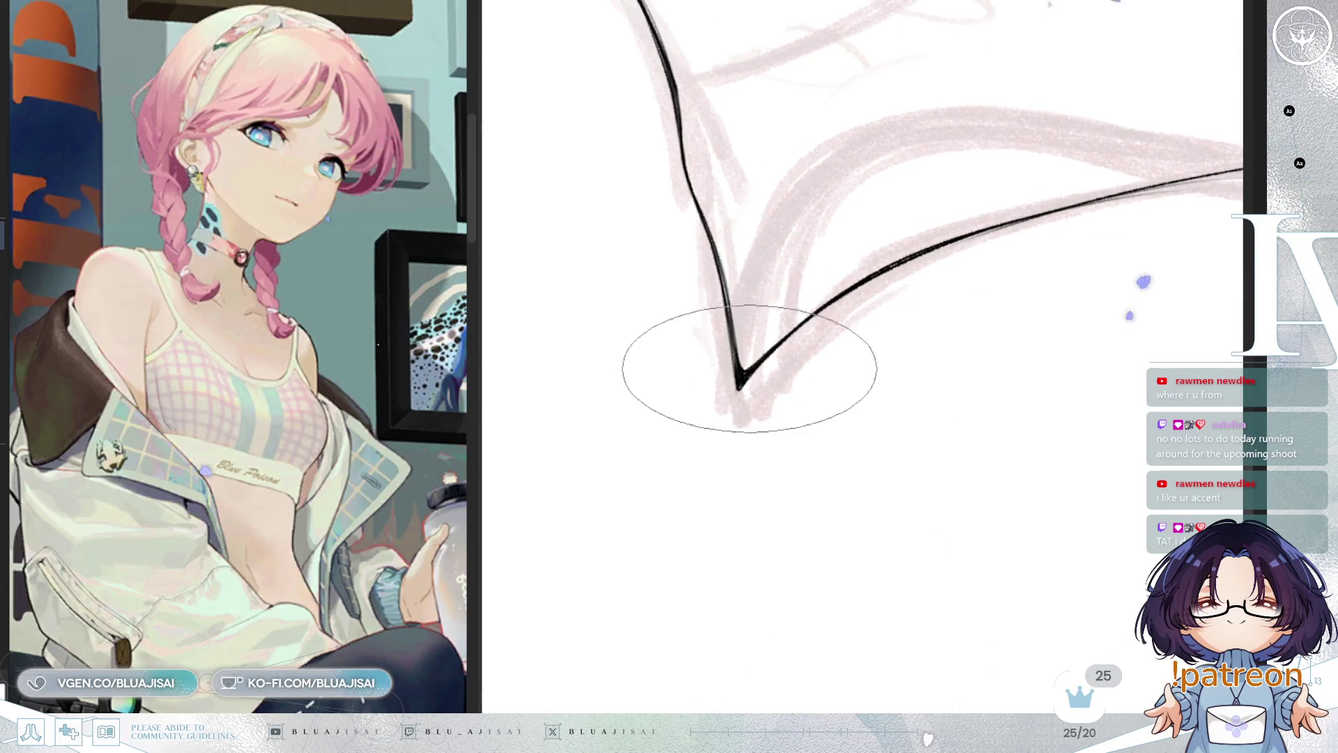
{"action": "mouse_move", "coordinate": [842, 313]}
{"action": "left_mouse_down"}
{"action": "mouse_move", "coordinate": [857, 327]}
{"action": "mouse_move", "coordinate": [850, 411]}
{"action": "mouse_move", "coordinate": [857, 375]}
{"action": "mouse_move", "coordinate": [957, 331]}
{"action": "mouse_move", "coordinate": [1019, 327]}
{"action": "mouse_move", "coordinate": [771, 403]}
{"action": "mouse_move", "coordinate": [785, 328]}
{"action": "mouse_move", "coordinate": [746, 374]}
{"action": "left_mouse_up"}
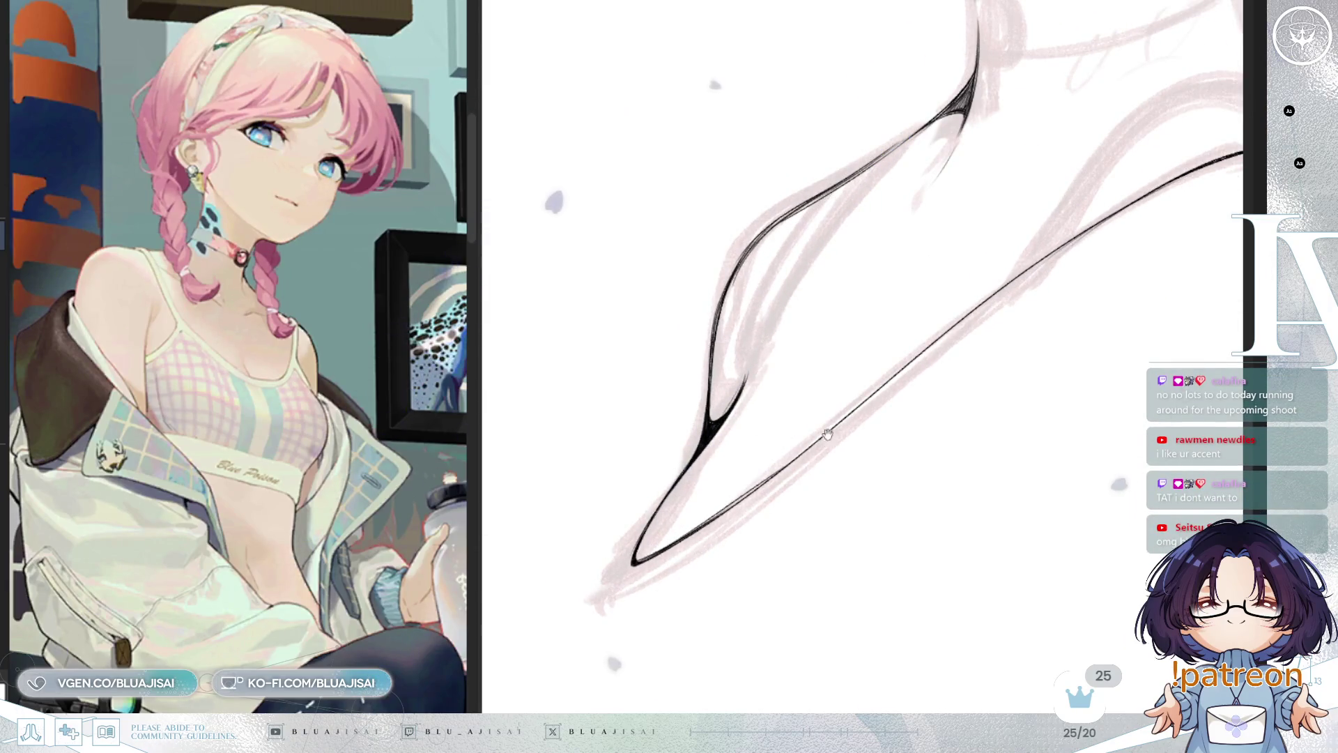
Zoom in on the neck and angle the collar lines to trace its inner fold curve
{"action": "left_click_drag", "start_coordinate": [827, 433], "coordinate": [671, 433]}
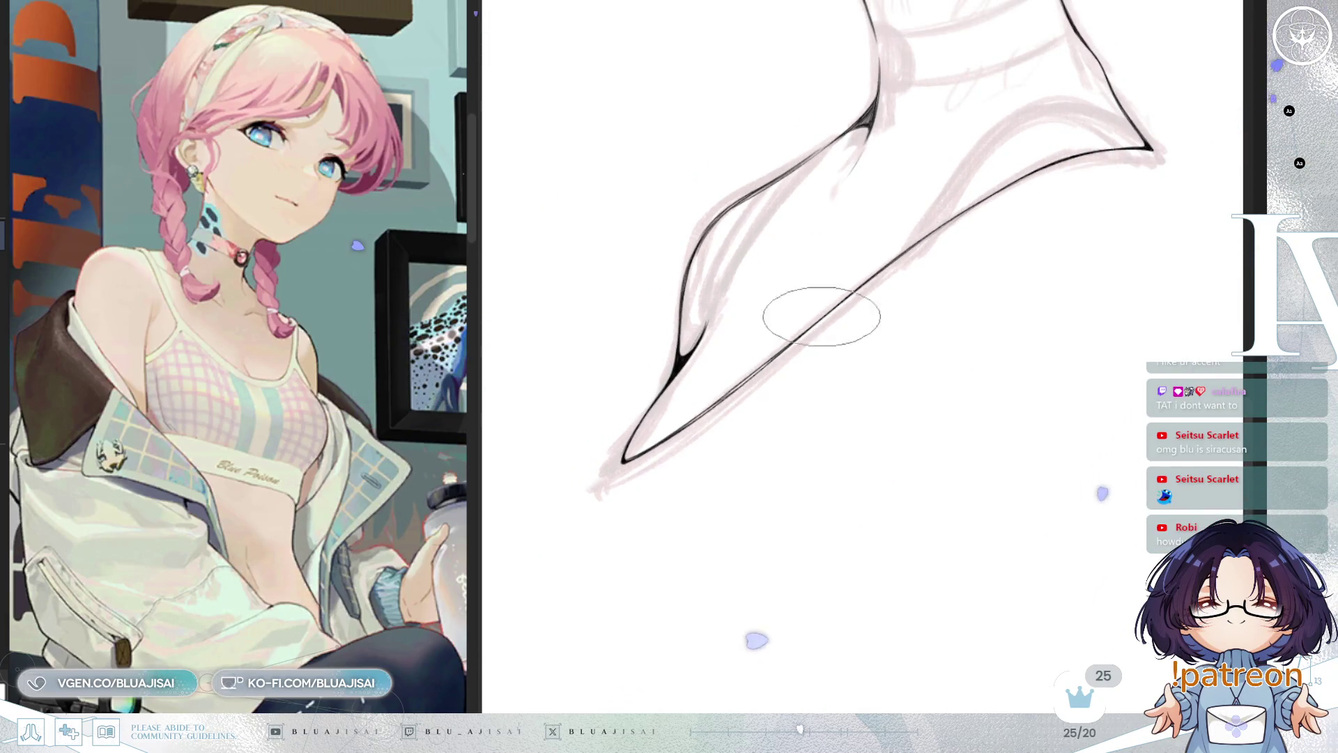
{"action": "scroll", "coordinate": [1003, 186], "scroll_direction": "up", "scroll_amount": 2}
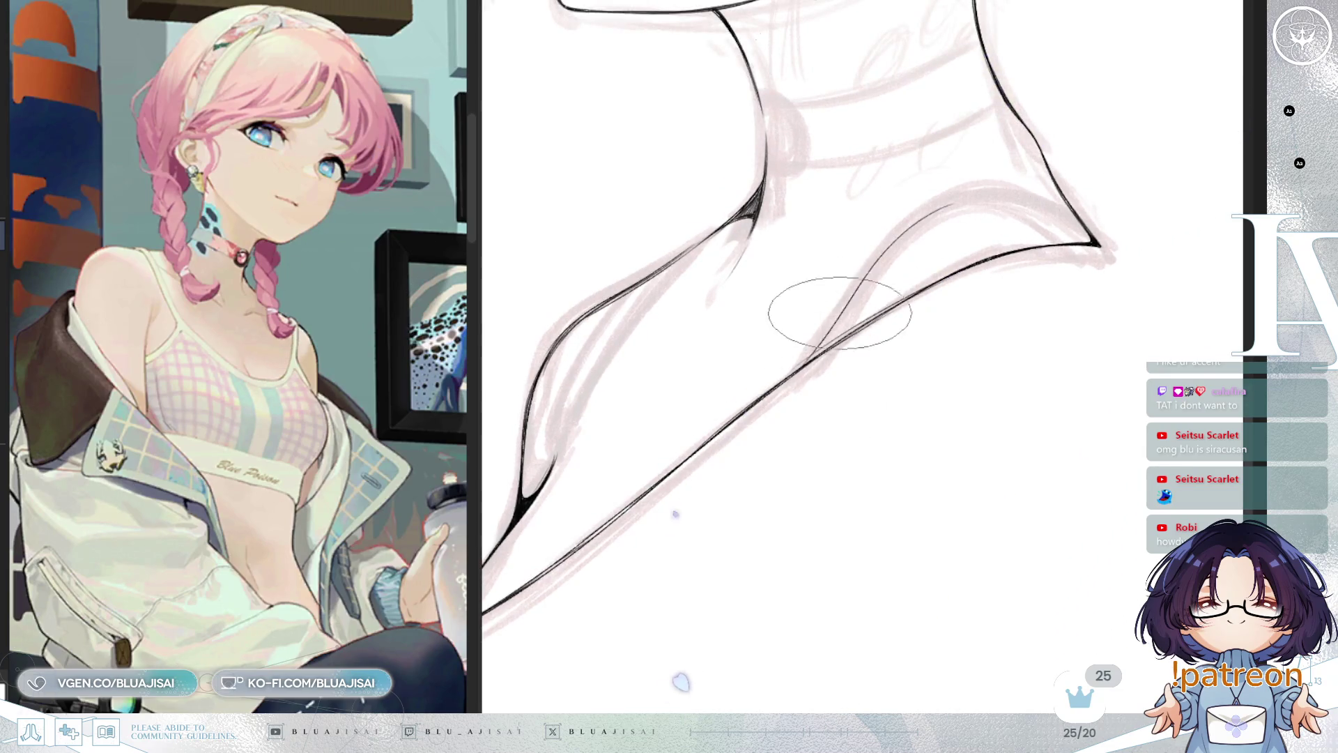
{"action": "scroll", "coordinate": [795, 374], "scroll_direction": "up", "scroll_amount": 1}
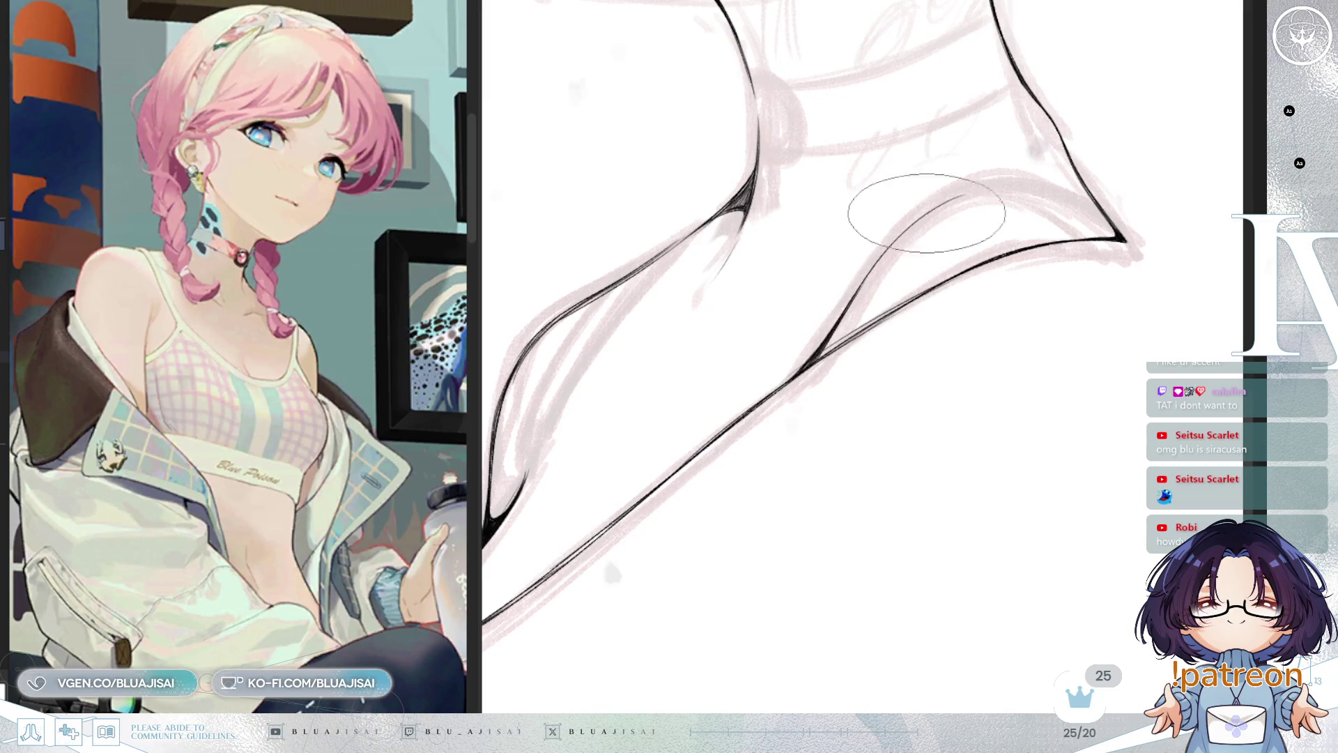
{"action": "mouse_move", "coordinate": [915, 347]}
{"action": "left_mouse_down"}
{"action": "mouse_move", "coordinate": [918, 376]}
{"action": "mouse_move", "coordinate": [896, 320]}
{"action": "left_mouse_up"}
{"action": "mouse_move", "coordinate": [690, 382]}
{"action": "left_mouse_down"}
{"action": "mouse_move", "coordinate": [850, 334]}
{"action": "mouse_move", "coordinate": [813, 376]}
{"action": "mouse_move", "coordinate": [866, 358]}
{"action": "mouse_move", "coordinate": [927, 372]}
{"action": "mouse_move", "coordinate": [836, 382]}
{"action": "mouse_move", "coordinate": [842, 314]}
{"action": "mouse_move", "coordinate": [894, 311]}
{"action": "left_mouse_up"}
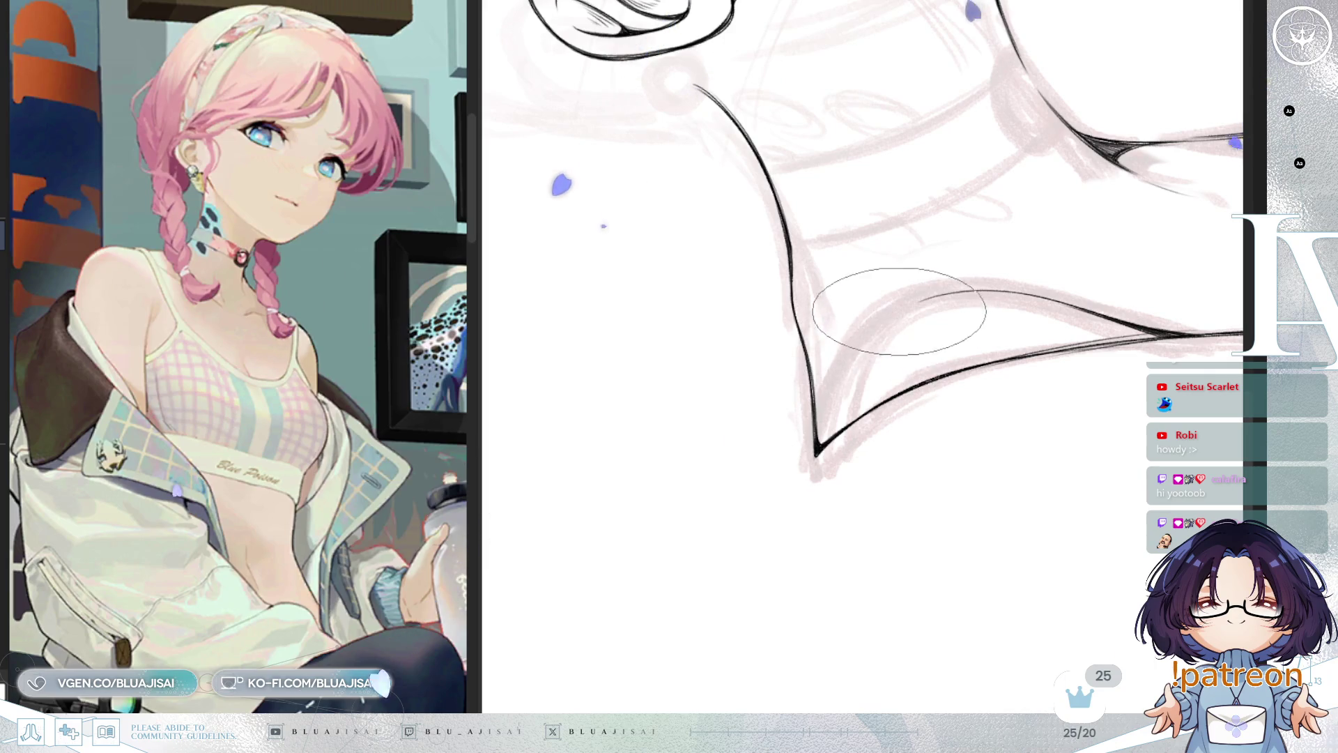
Draw a thin curve inside the collar's left corner tapering into the tip, then re-angle the view
{"action": "scroll", "coordinate": [899, 311], "scroll_direction": "up", "scroll_amount": 1}
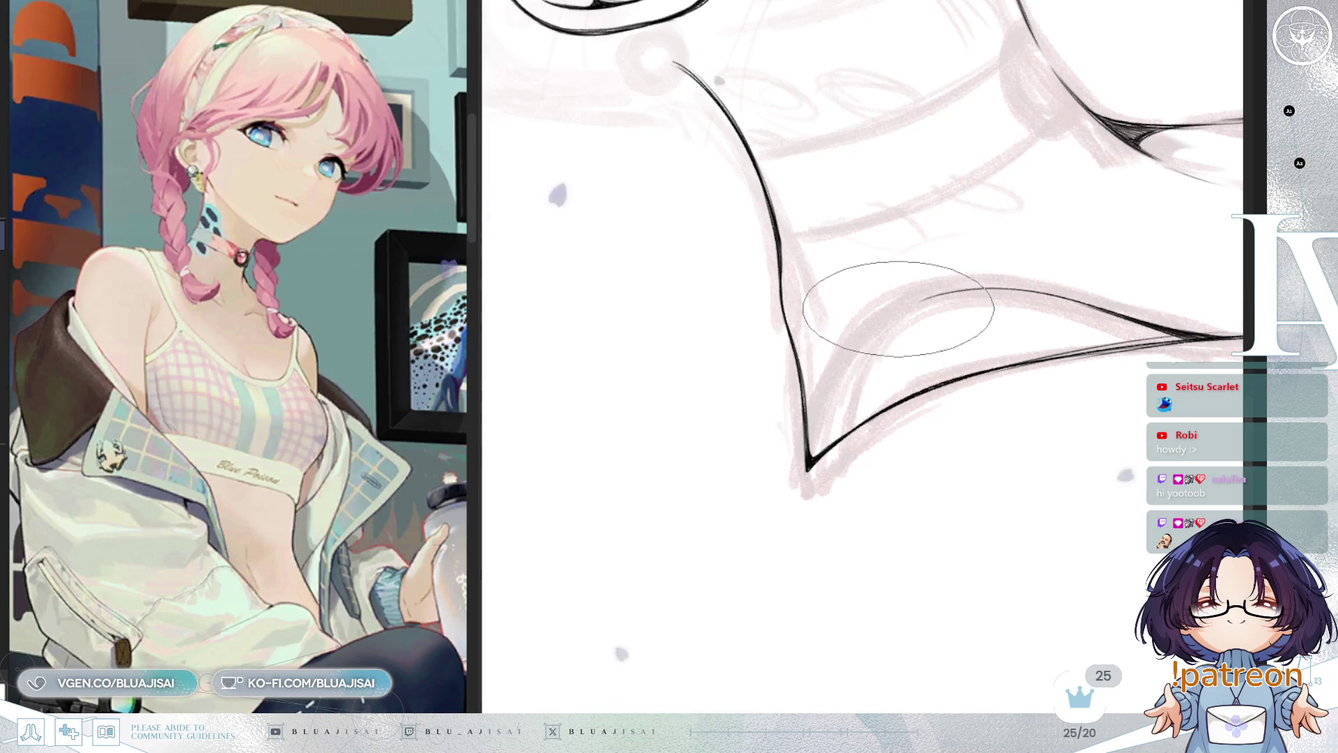
{"action": "left_click_drag", "start_coordinate": [916, 300], "coordinate": [833, 427]}
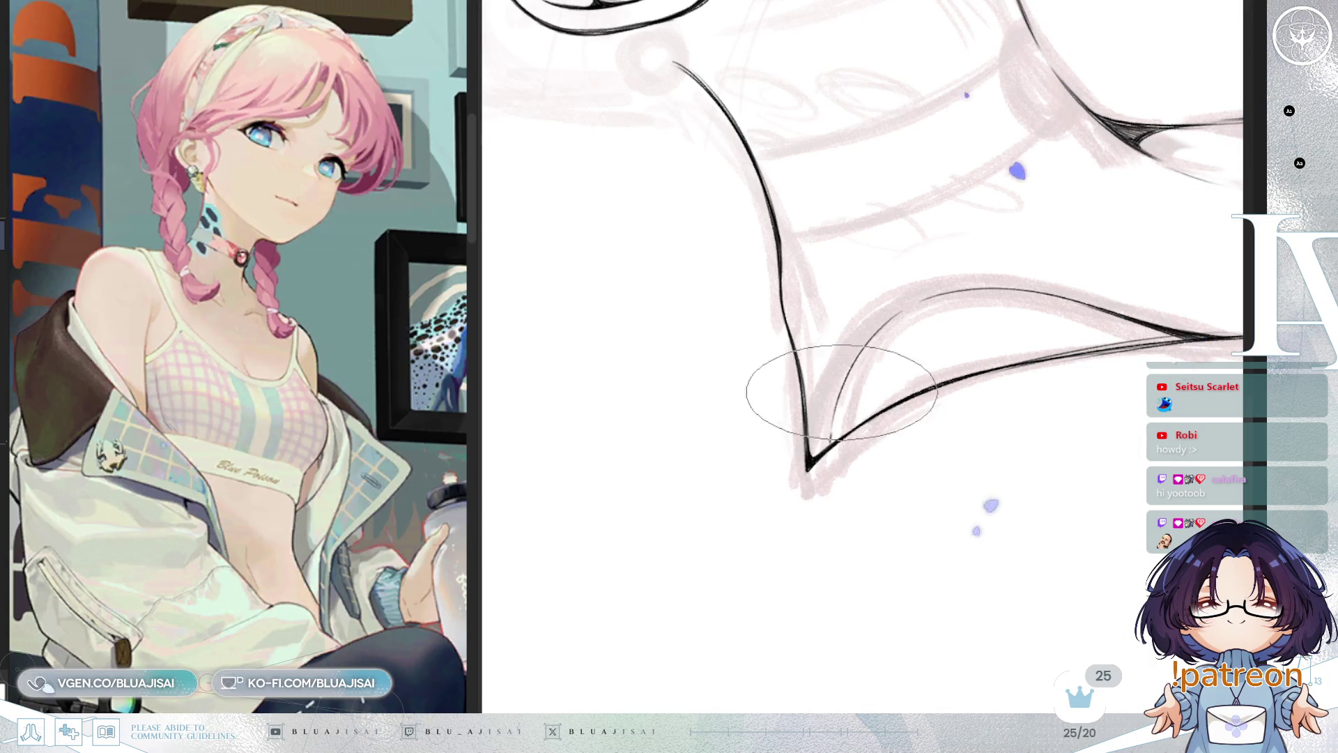
{"action": "left_click_drag", "start_coordinate": [928, 396], "coordinate": [871, 393]}
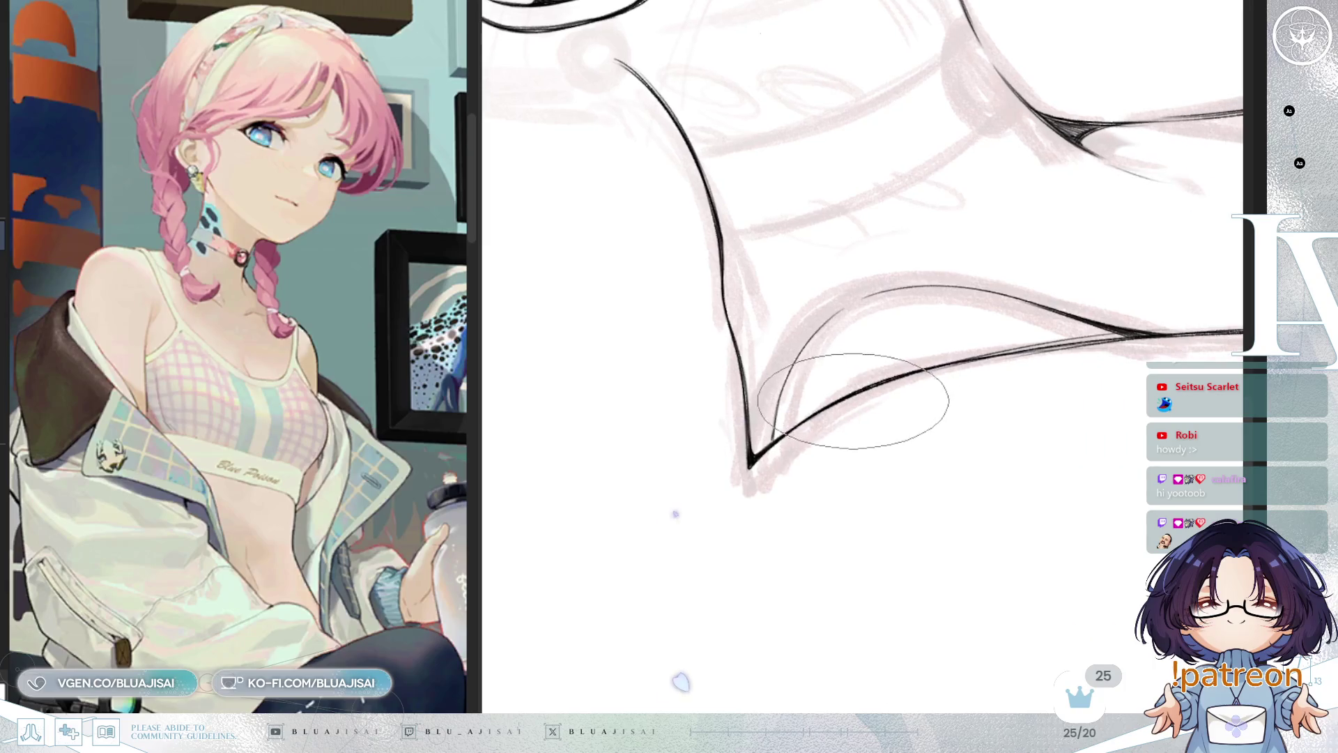
{"action": "mouse_move", "coordinate": [847, 437]}
{"action": "left_mouse_down"}
{"action": "mouse_move", "coordinate": [808, 418]}
{"action": "mouse_move", "coordinate": [824, 439]}
{"action": "left_mouse_up"}
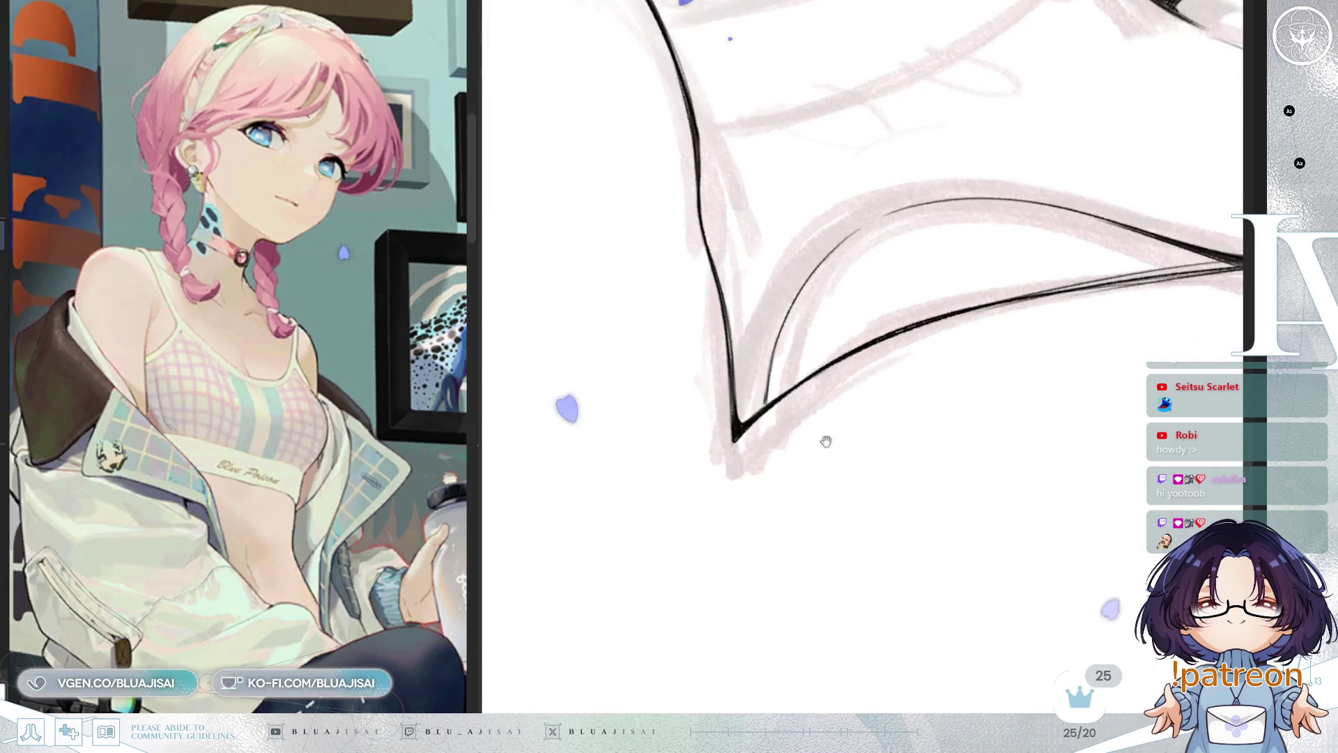
{"action": "left_click_drag", "start_coordinate": [807, 358], "coordinate": [801, 330]}
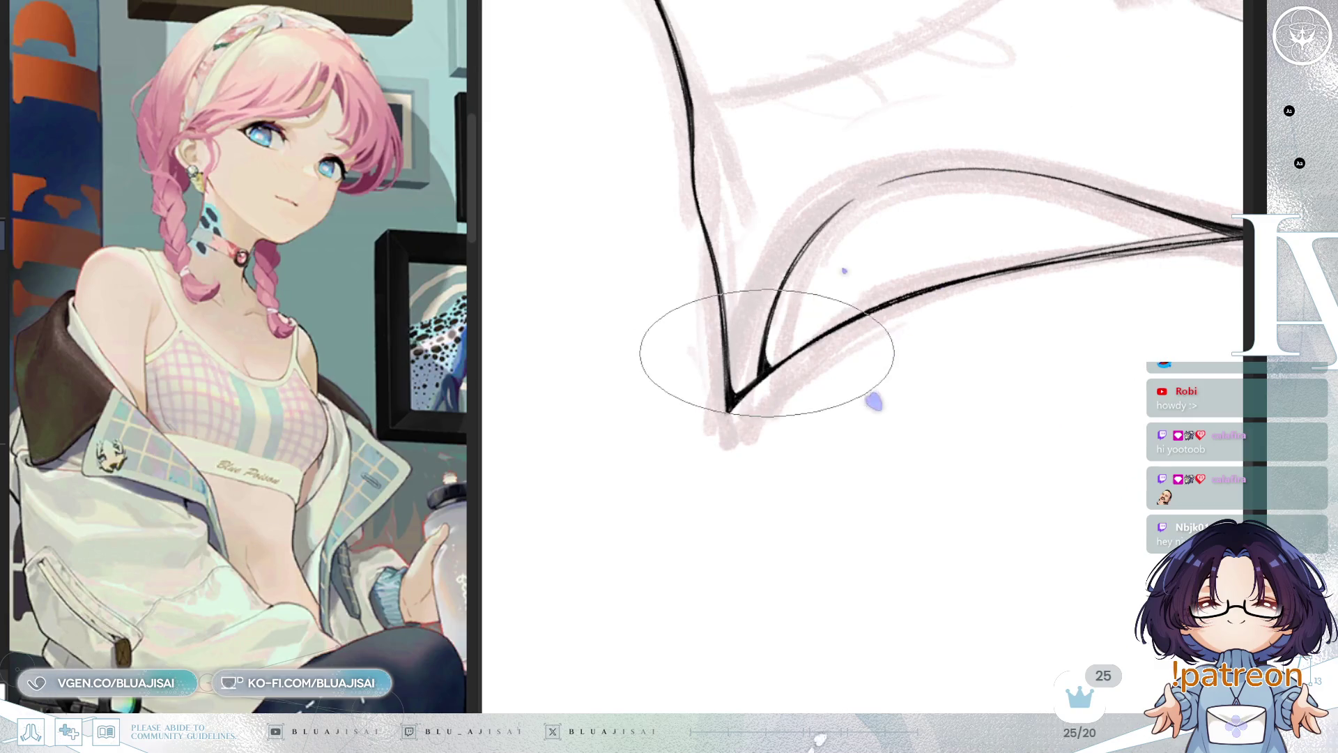
{"action": "key", "text": "minus"}
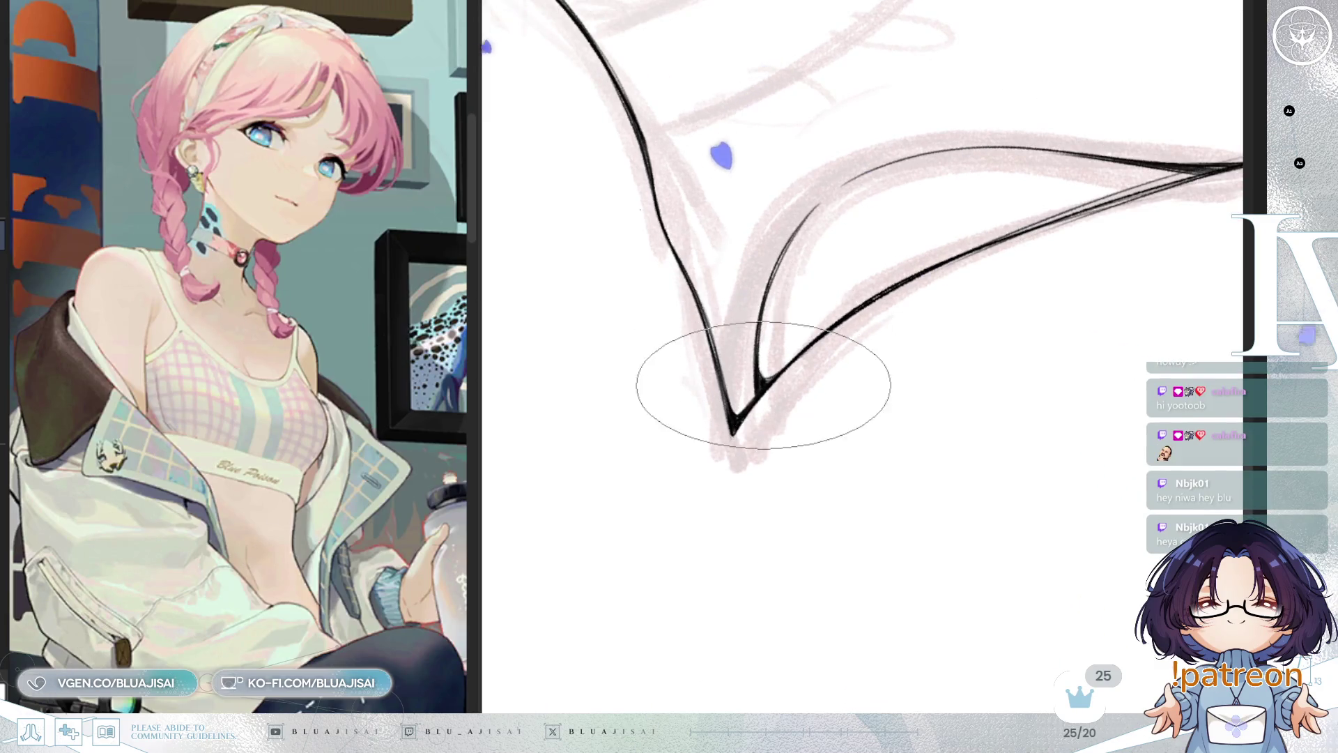
{"action": "left_click_drag", "start_coordinate": [940, 239], "coordinate": [844, 369]}
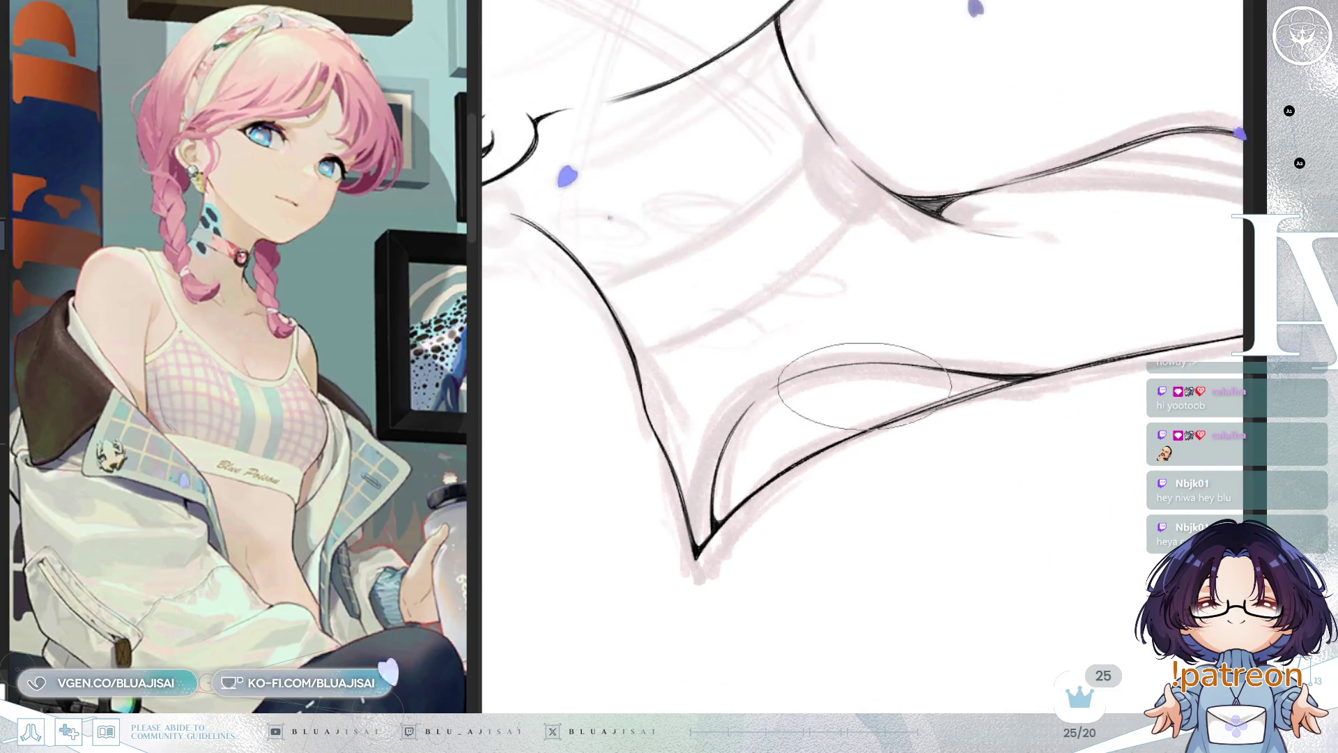
Rotate and mirror the canvas, then zoom in to hatch the collar's inner fold
{"action": "key", "text": "asciicircum"}
{"action": "key", "text": "asciicircum"}
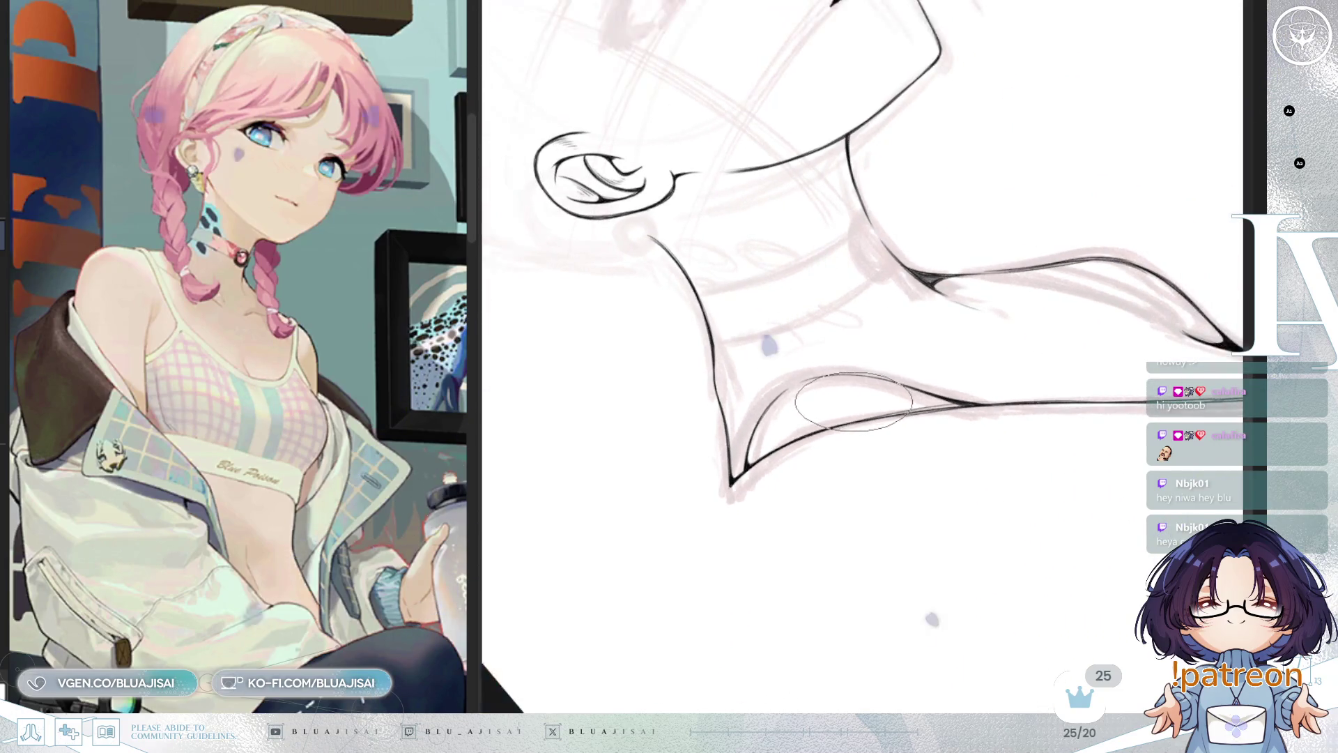
{"action": "key", "text": "asciicircum"}
{"action": "key", "text": "asciicircum"}
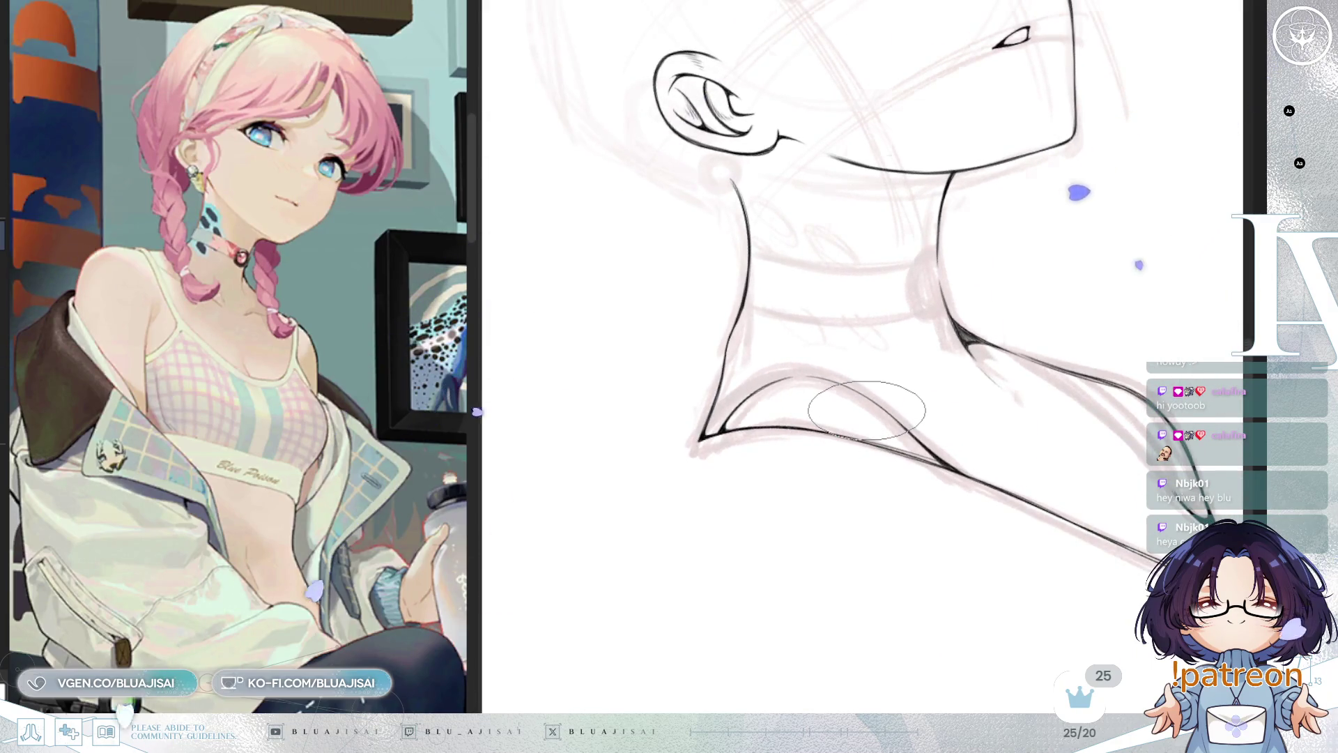
{"action": "key", "text": "h"}
{"action": "left_click_drag", "start_coordinate": [891, 418], "coordinate": [894, 362]}
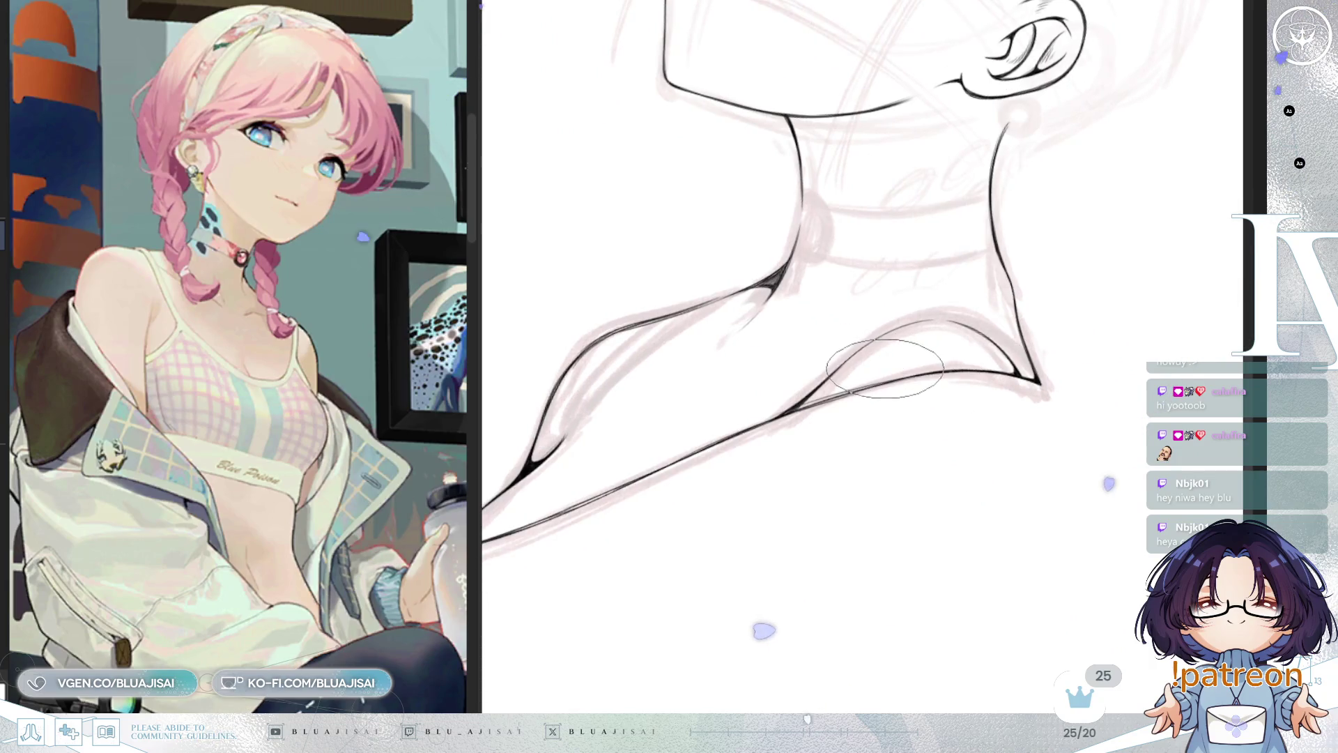
{"action": "key", "text": "asciicircum"}
{"action": "key", "text": "asciicircum"}
{"action": "key", "text": "asciicircum"}
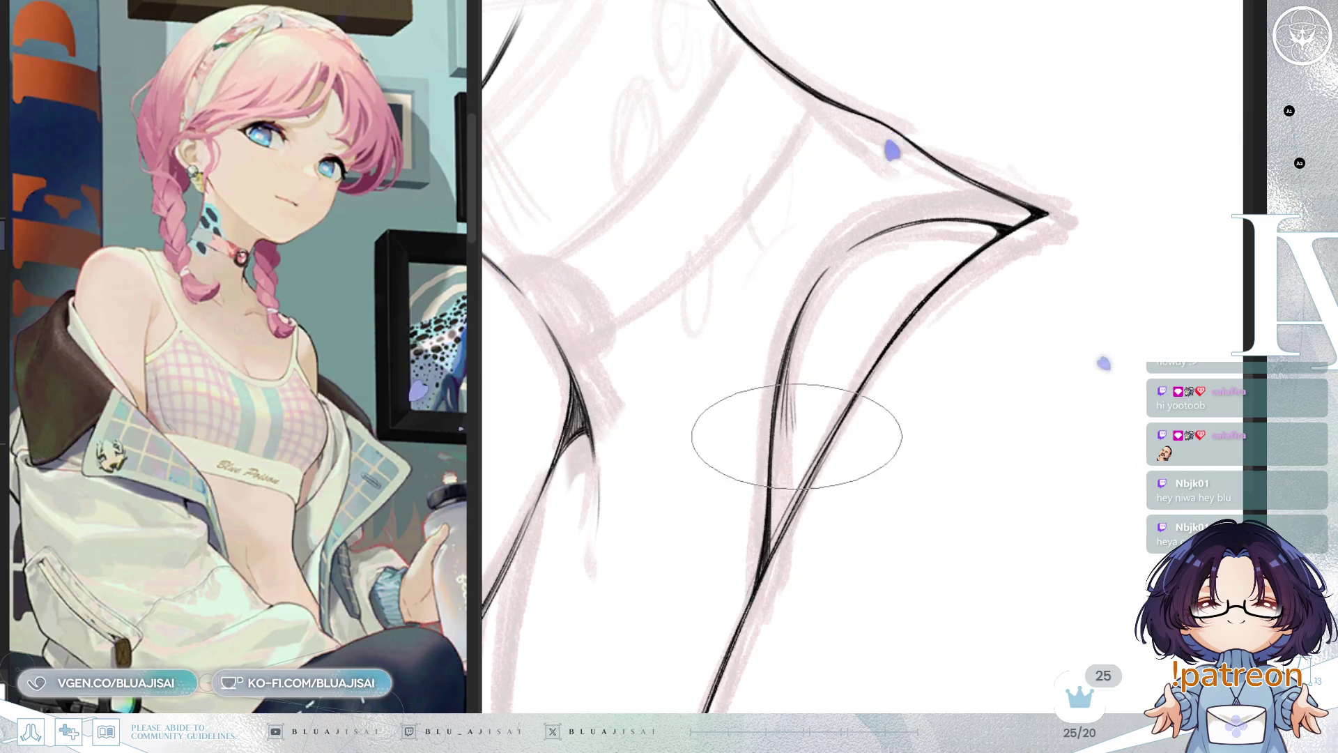
{"action": "key", "text": "asciicircum"}
{"action": "key", "text": "asciicircum"}
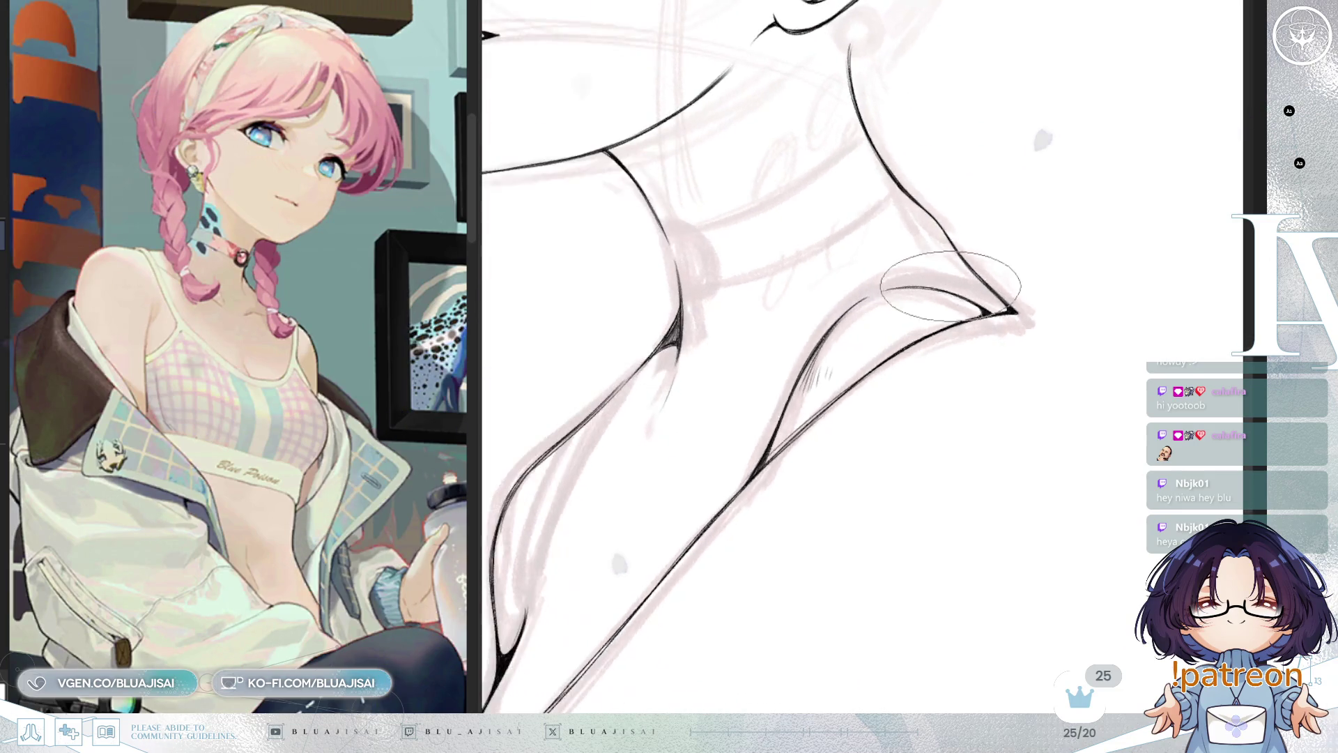
{"action": "scroll", "coordinate": [823, 368], "scroll_direction": "up", "scroll_amount": 1}
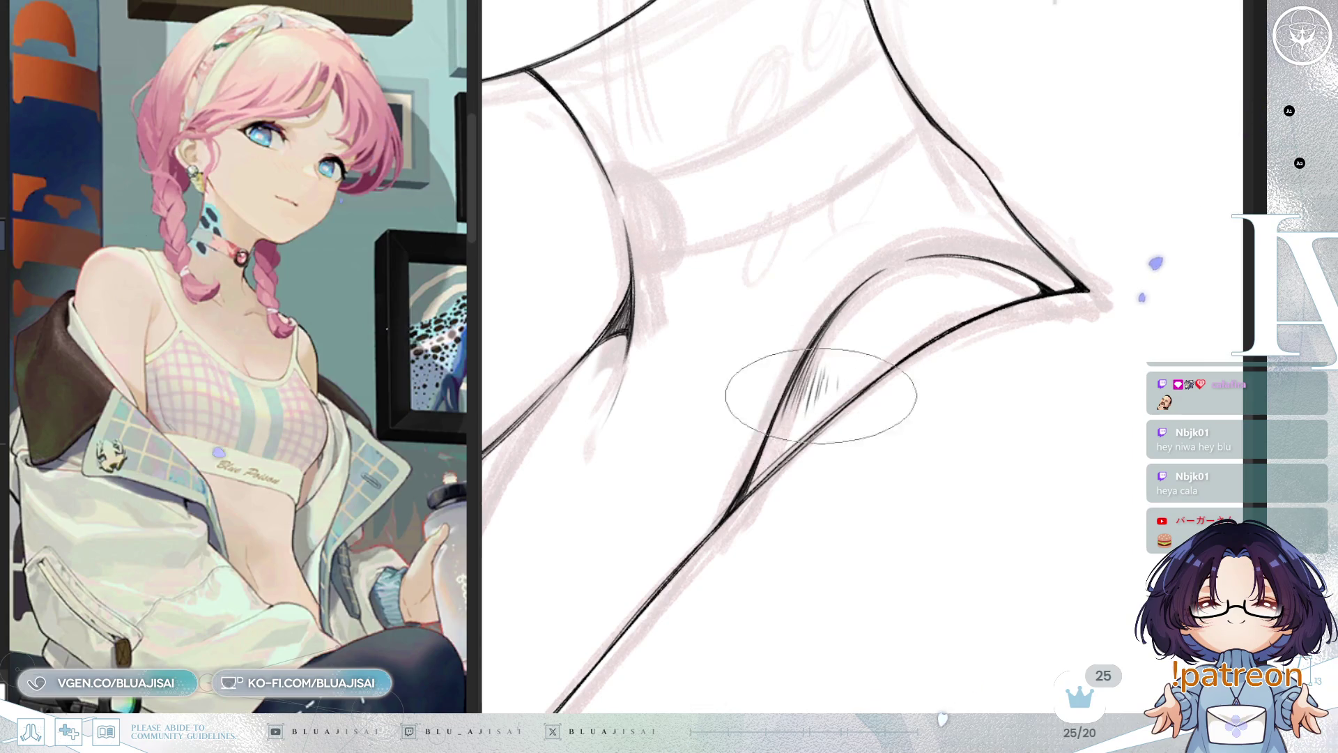
{"action": "scroll", "coordinate": [821, 395], "scroll_direction": "down", "scroll_amount": 5}
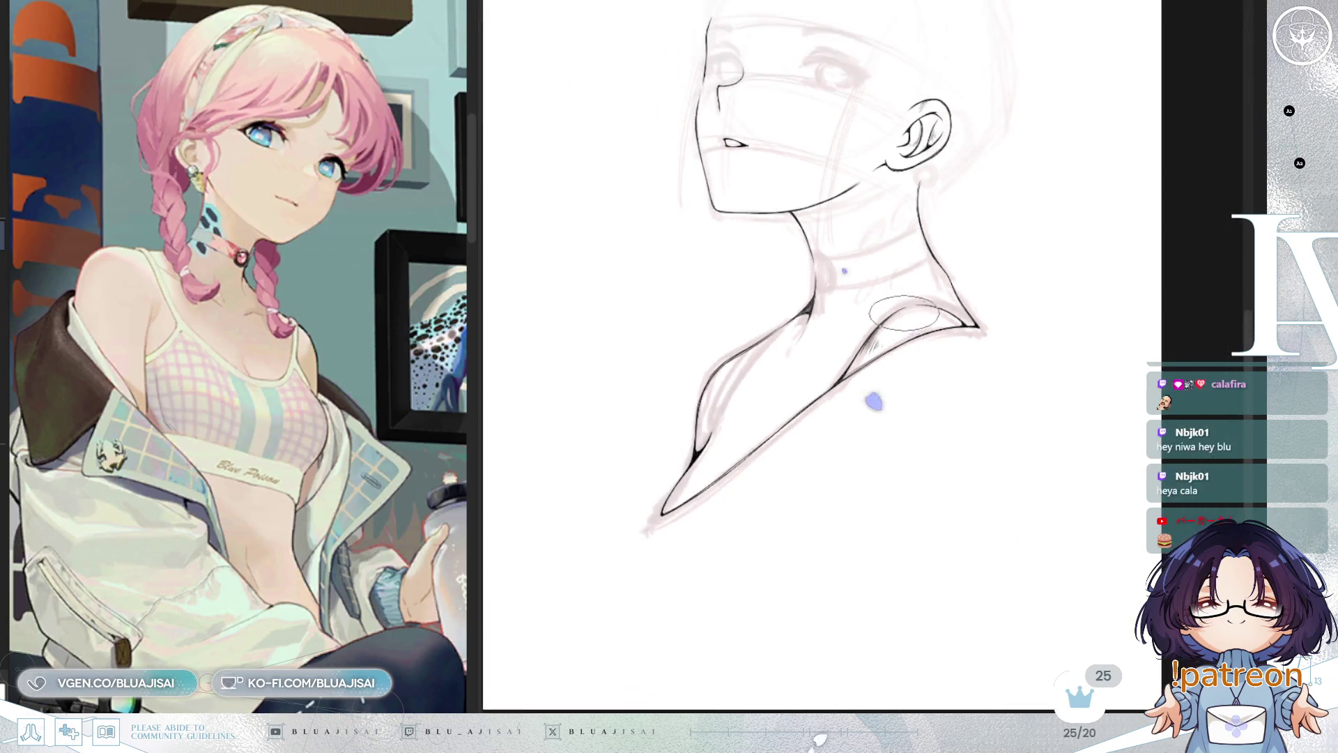
Darken the collar's lower-left corner with a small round tip, then zoom out and flip the view
{"action": "scroll", "coordinate": [813, 344], "scroll_direction": "up", "scroll_amount": 3}
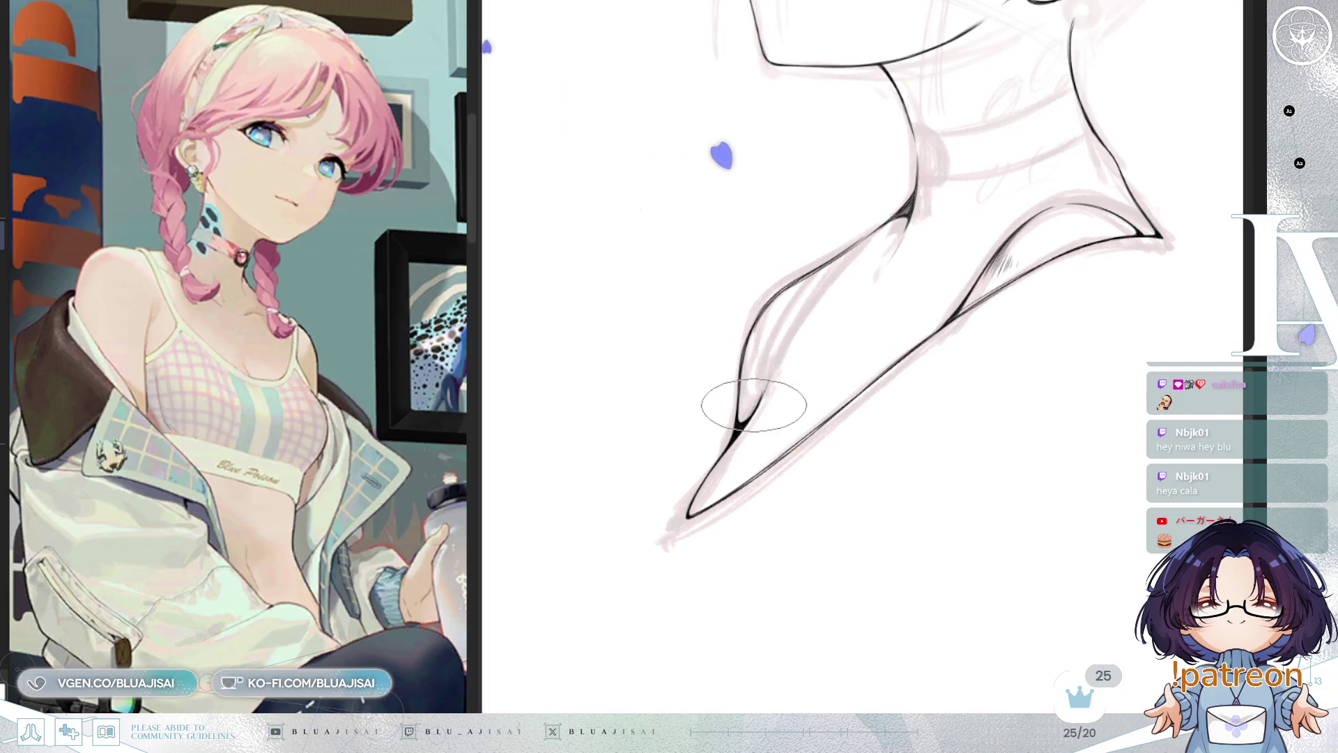
{"action": "scroll", "coordinate": [753, 405], "scroll_direction": "up", "scroll_amount": 2}
{"action": "key", "text": "bracketleft"}
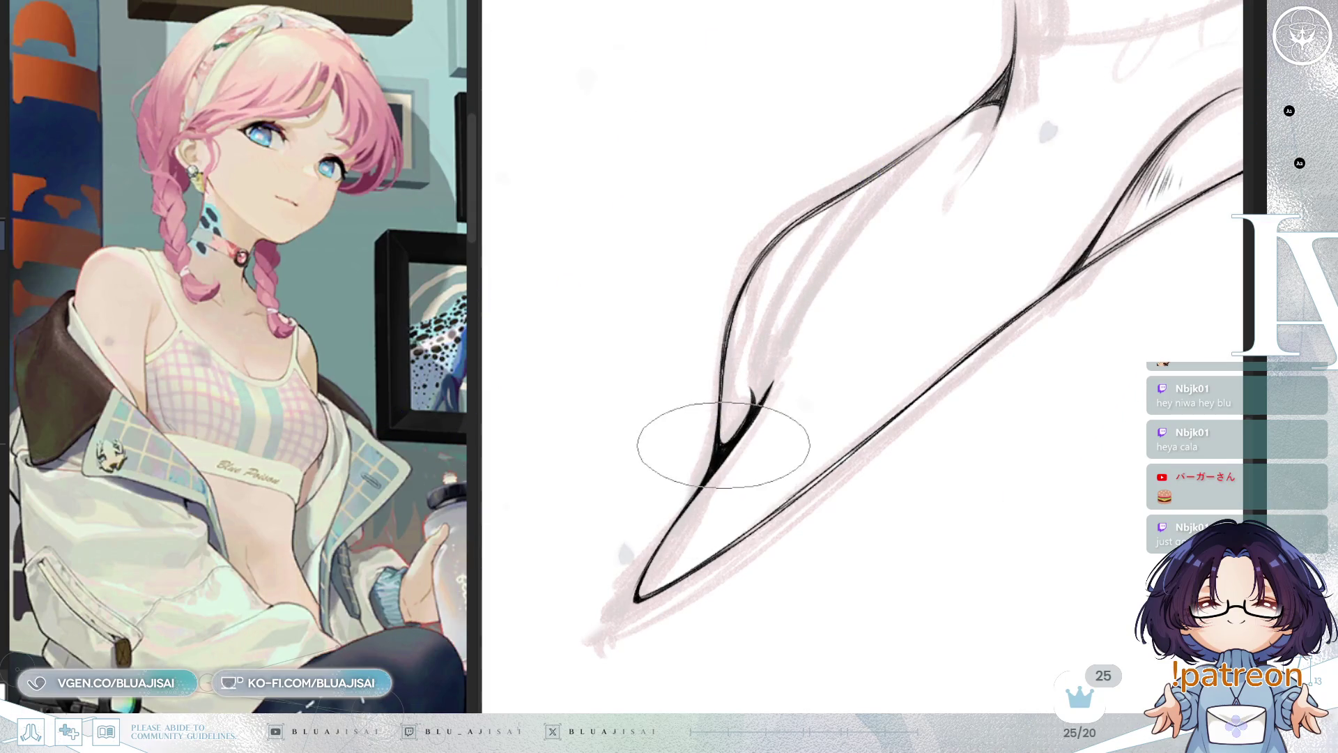
{"action": "key", "text": "ctrl+minus"}
{"action": "key", "text": "ctrl+minus"}
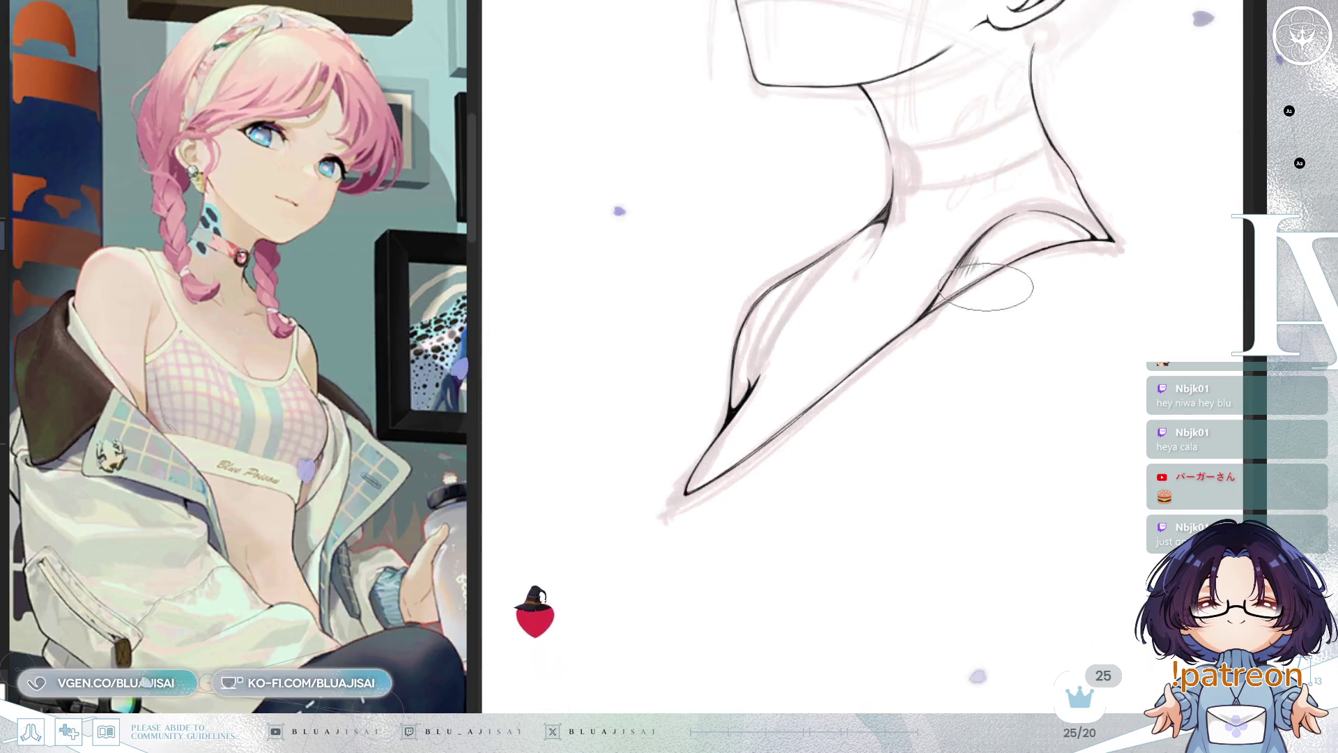
{"action": "mouse_move", "coordinate": [1004, 279]}
{"action": "left_mouse_down"}
{"action": "mouse_move", "coordinate": [934, 350]}
{"action": "mouse_move", "coordinate": [906, 449]}
{"action": "mouse_move", "coordinate": [927, 487]}
{"action": "mouse_move", "coordinate": [948, 327]}
{"action": "left_mouse_up"}
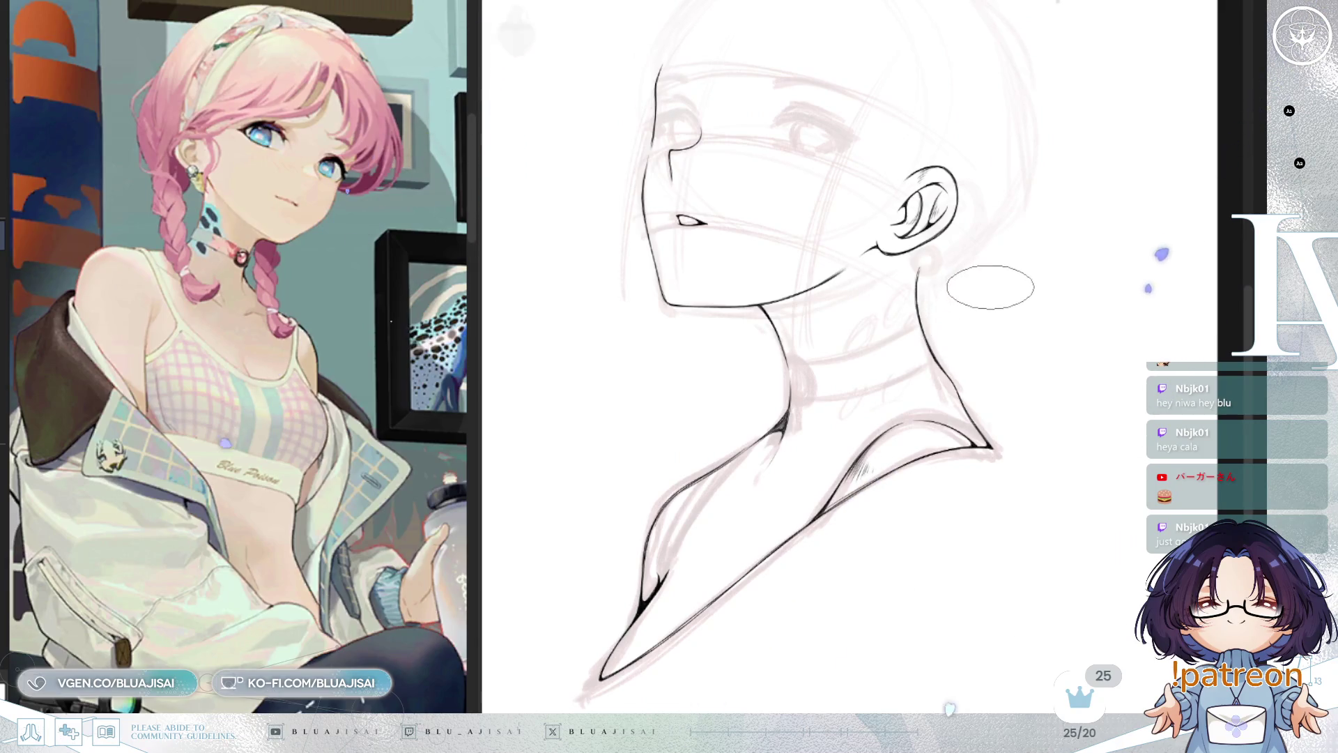
{"action": "key", "text": "h"}
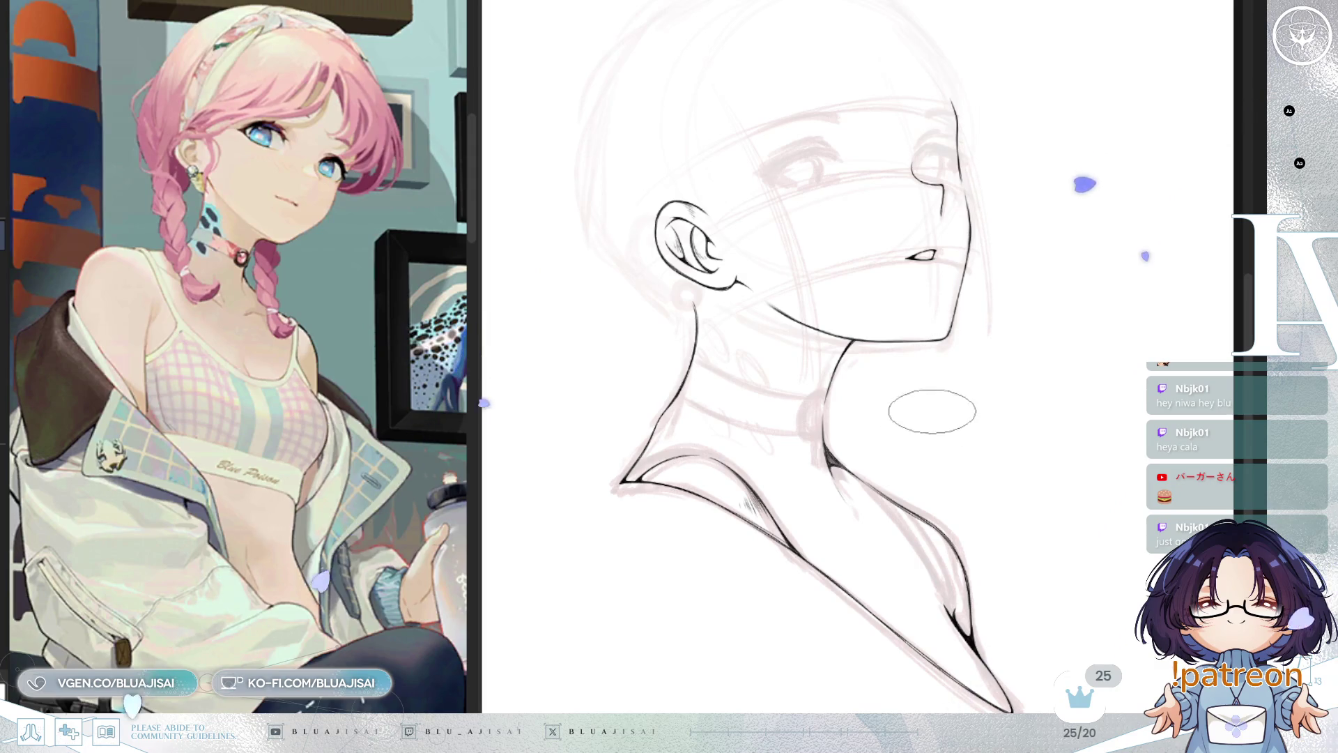
Zoom in on the neck and ink the choker band's first edge
{"action": "mouse_move", "coordinate": [1118, 285]}
{"action": "left_mouse_down"}
{"action": "mouse_move", "coordinate": [848, 460]}
{"action": "mouse_move", "coordinate": [793, 313]}
{"action": "mouse_move", "coordinate": [807, 270]}
{"action": "left_mouse_up"}
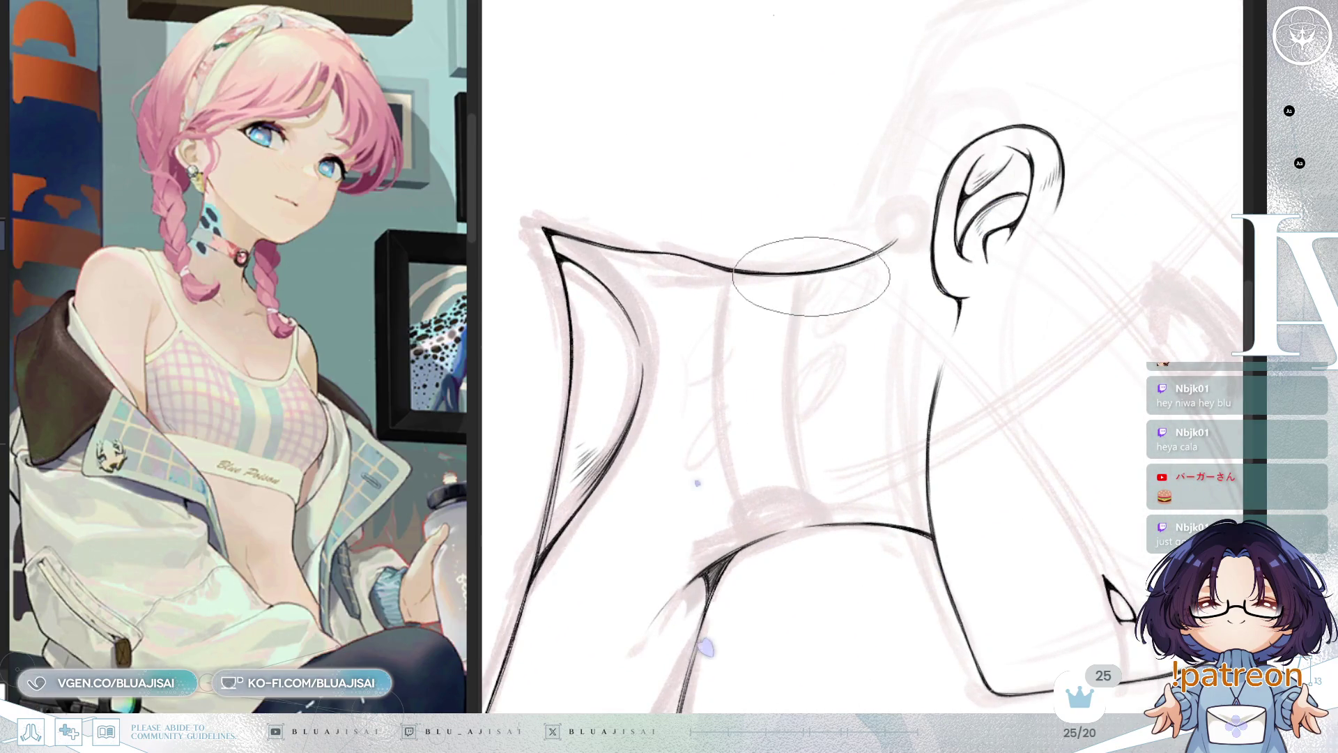
{"action": "mouse_move", "coordinate": [805, 275]}
{"action": "left_mouse_down"}
{"action": "mouse_move", "coordinate": [785, 353]}
{"action": "mouse_move", "coordinate": [817, 519]}
{"action": "left_mouse_up"}
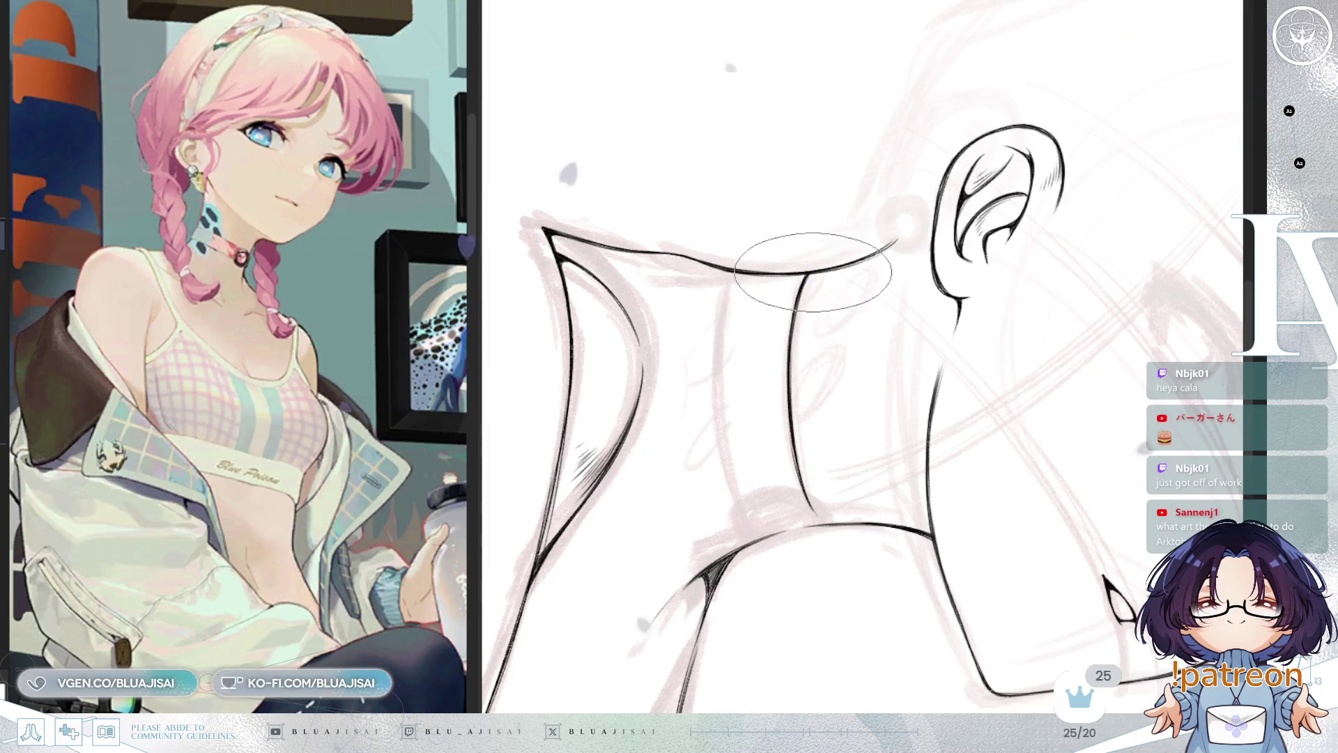
{"action": "left_click_drag", "start_coordinate": [794, 361], "coordinate": [814, 352]}
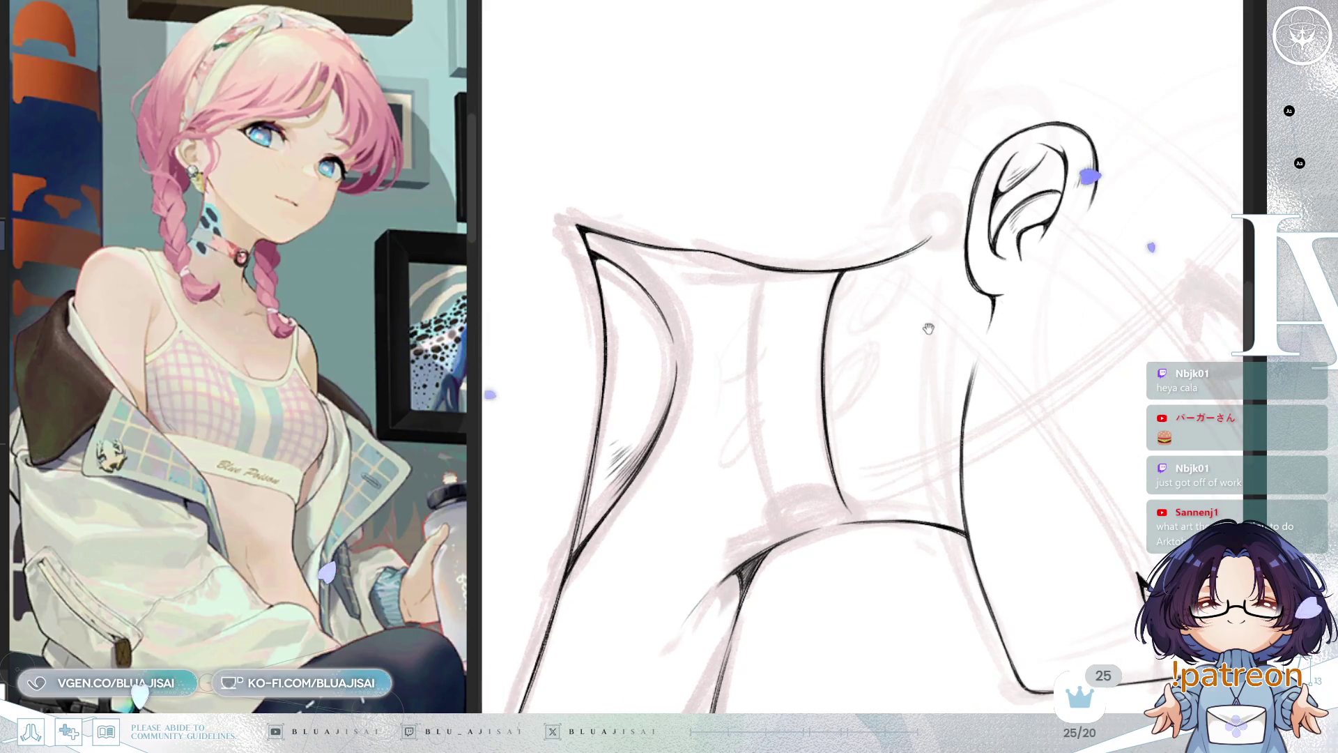
{"action": "left_click_drag", "start_coordinate": [906, 334], "coordinate": [926, 326]}
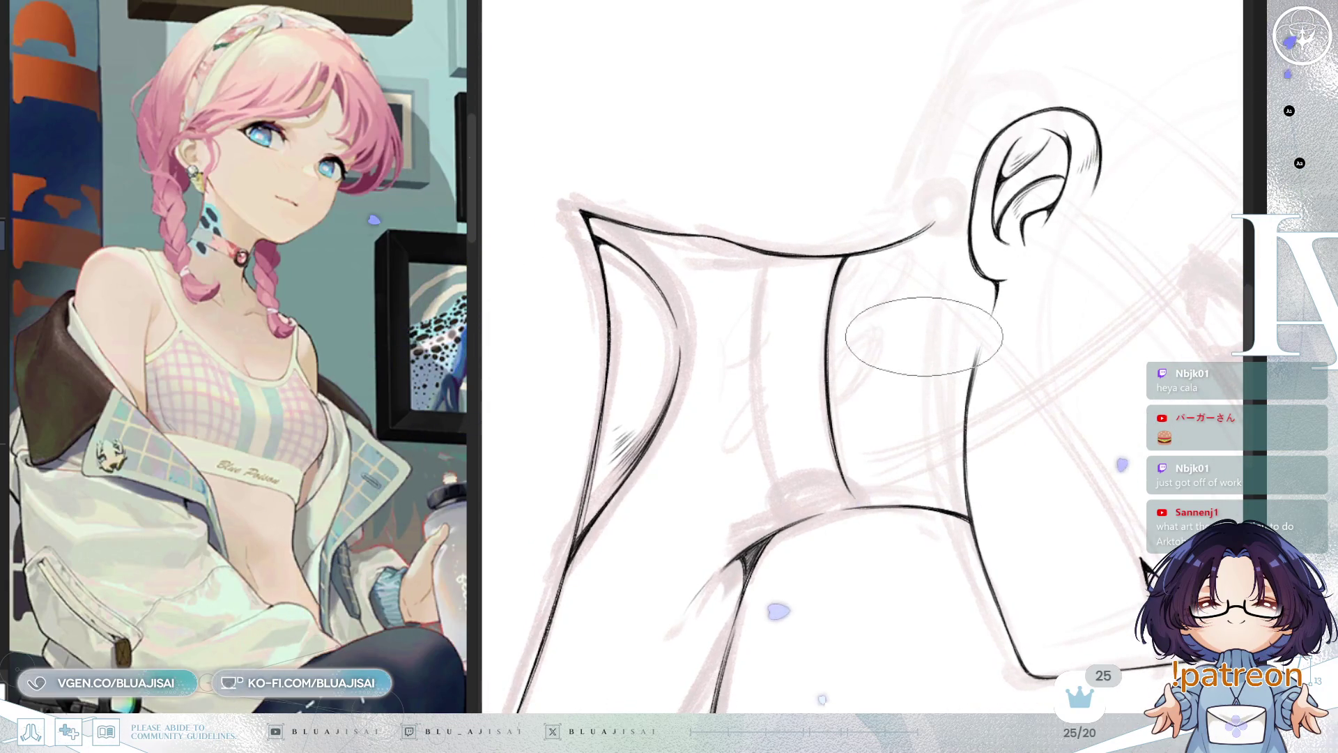
{"action": "left_click_drag", "start_coordinate": [923, 335], "coordinate": [935, 326]}
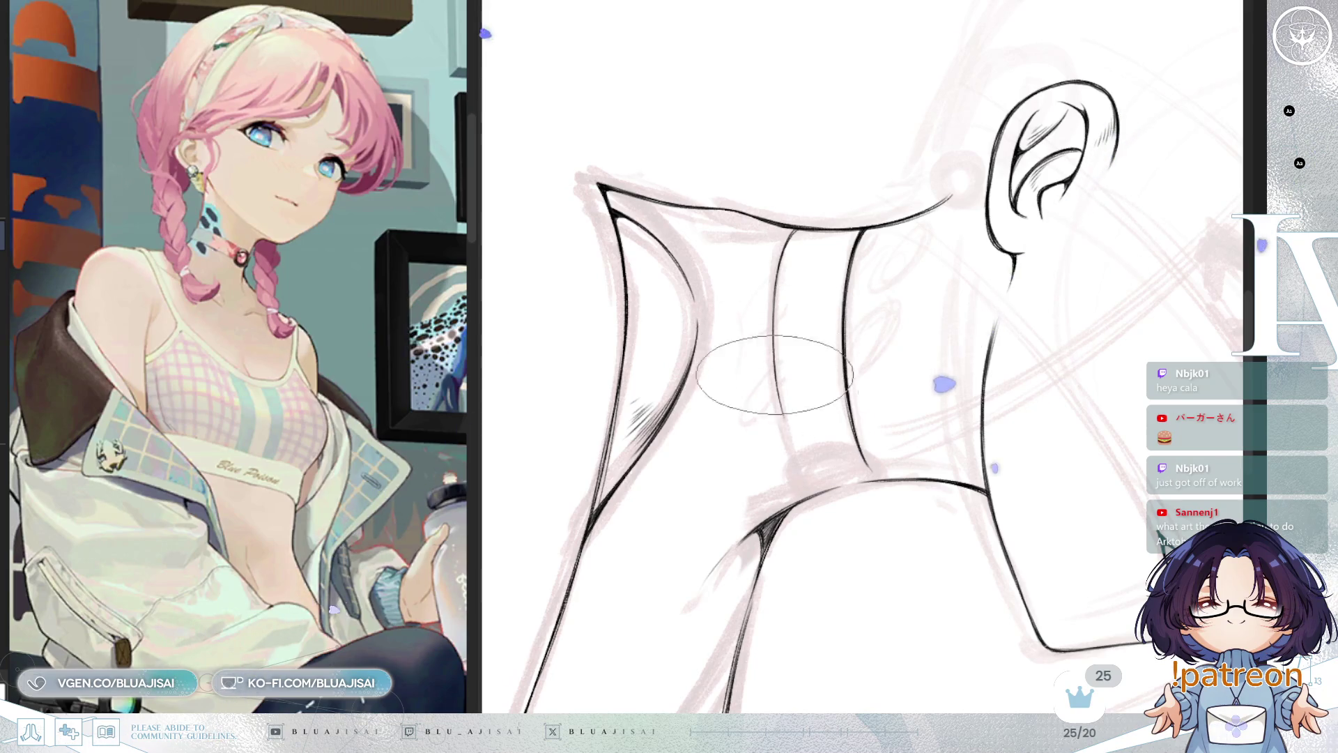
Ink the choker's second edge, redoing it as two shorter strokes parallel to the first
{"action": "left_click_drag", "start_coordinate": [785, 421], "coordinate": [795, 457]}
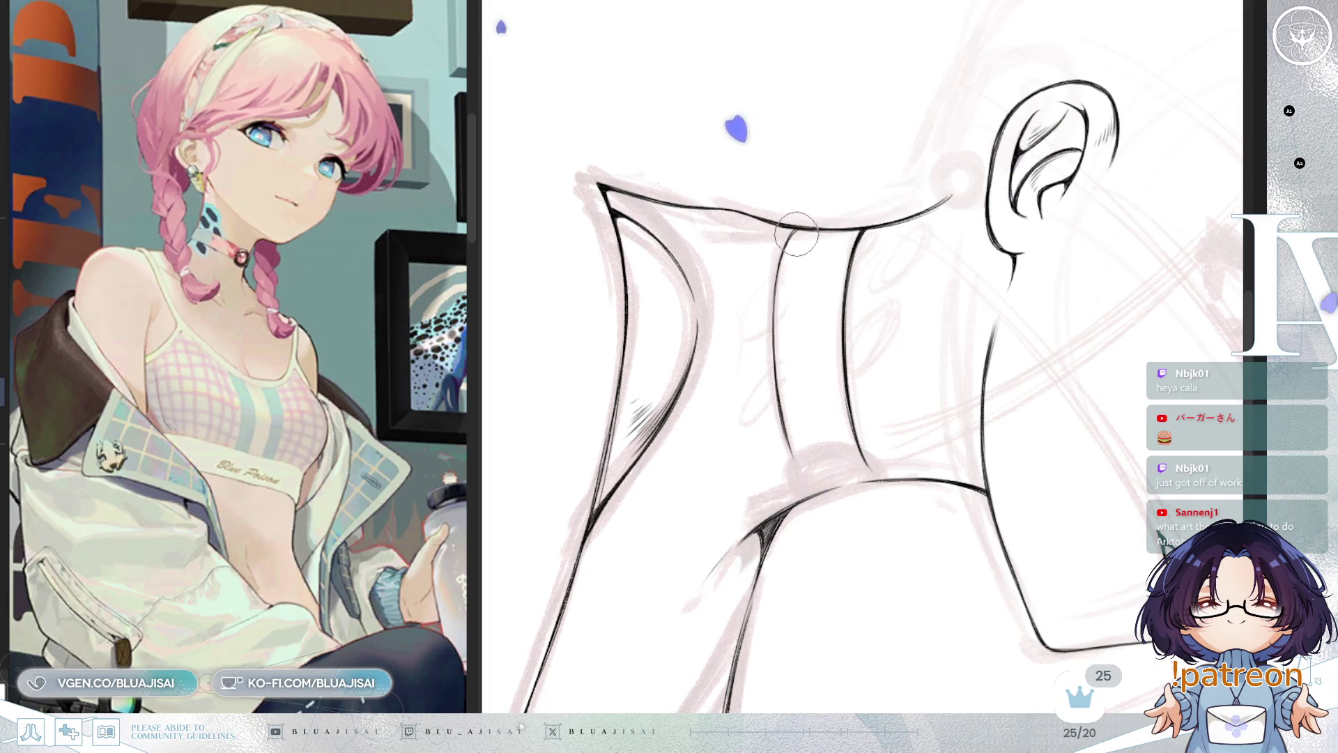
{"action": "key", "text": "ctrl+z"}
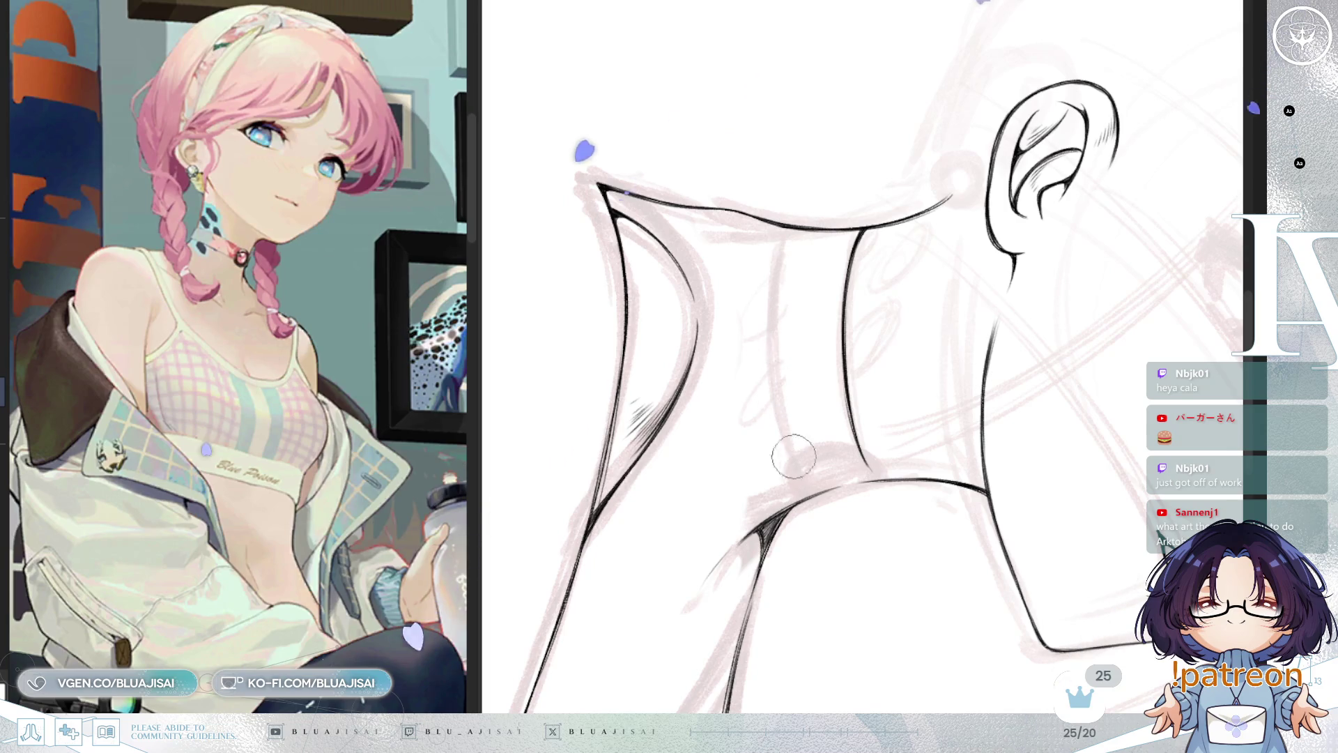
{"action": "mouse_move", "coordinate": [789, 229]}
{"action": "left_mouse_down"}
{"action": "mouse_move", "coordinate": [775, 340]}
{"action": "mouse_move", "coordinate": [789, 449]}
{"action": "left_mouse_up"}
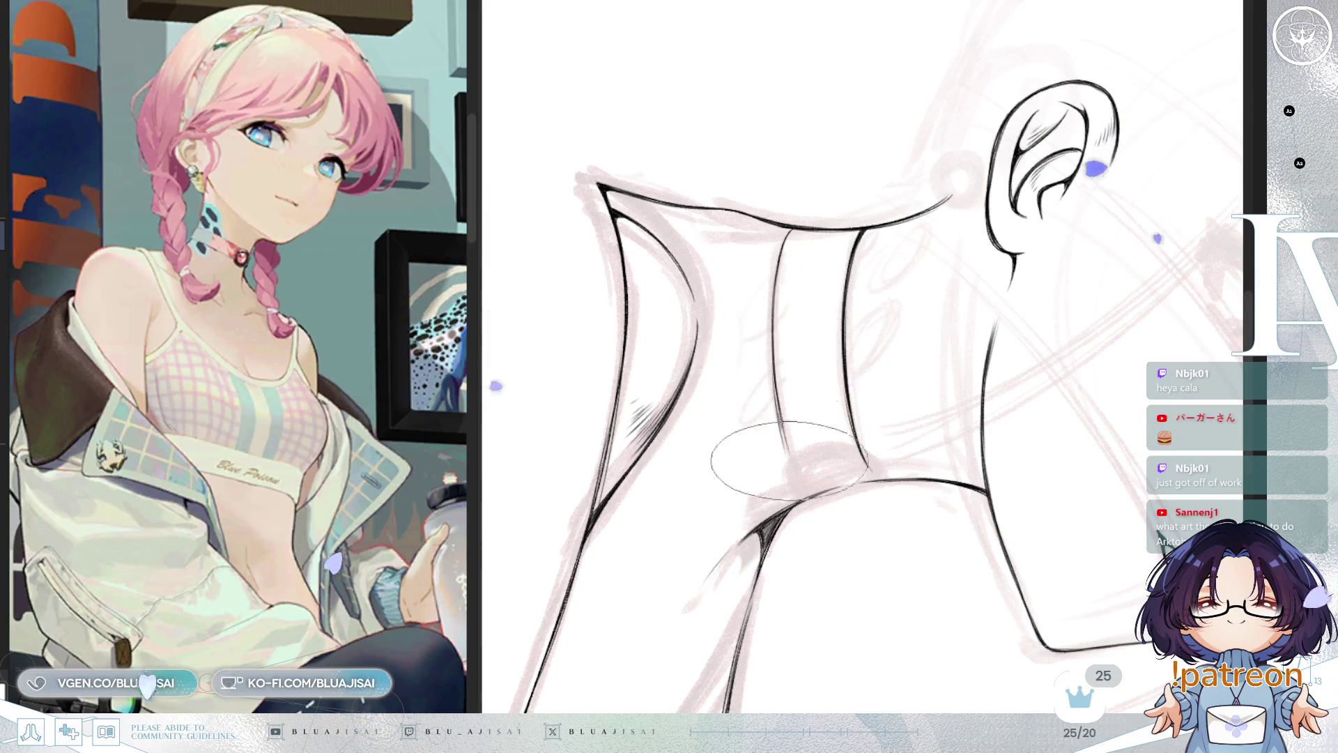
{"action": "left_click_drag", "start_coordinate": [789, 446], "coordinate": [798, 491]}
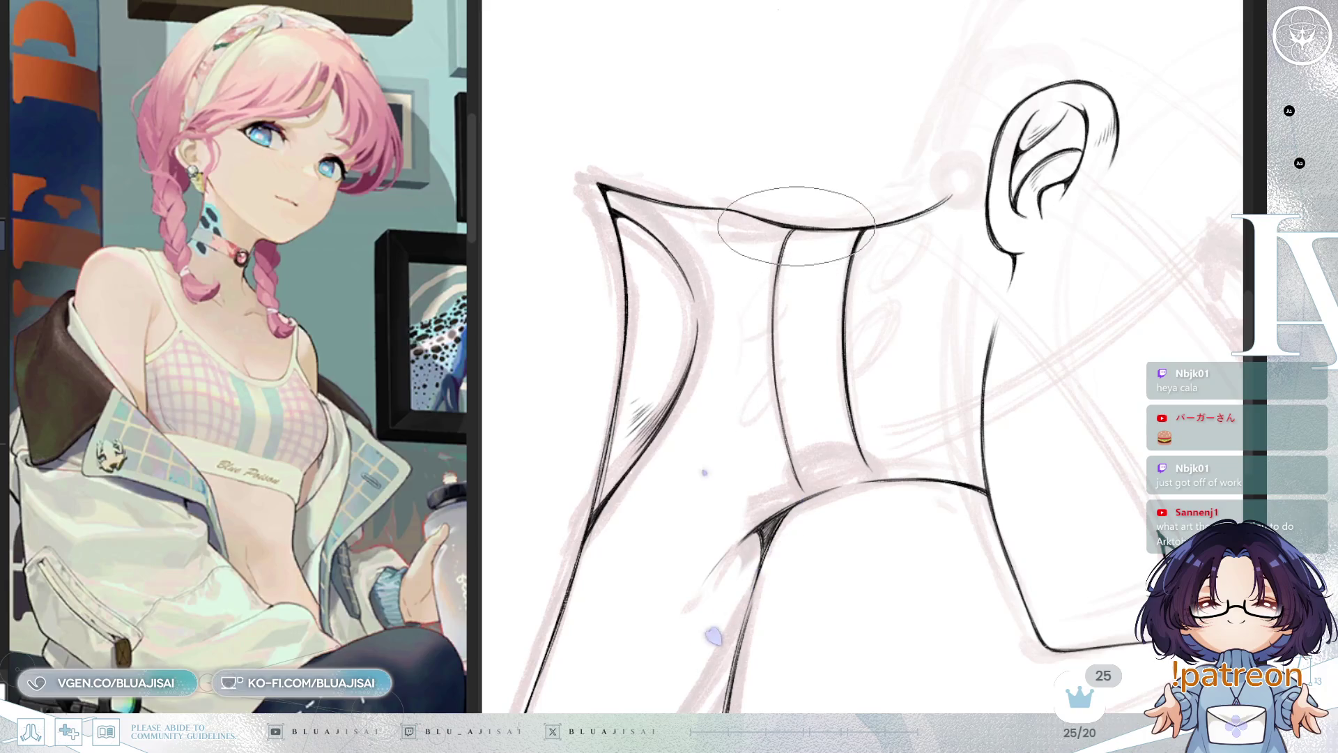
{"action": "mouse_move", "coordinate": [786, 256]}
{"action": "left_mouse_down"}
{"action": "mouse_move", "coordinate": [773, 369]}
{"action": "mouse_move", "coordinate": [807, 485]}
{"action": "mouse_move", "coordinate": [858, 237]}
{"action": "left_mouse_up"}
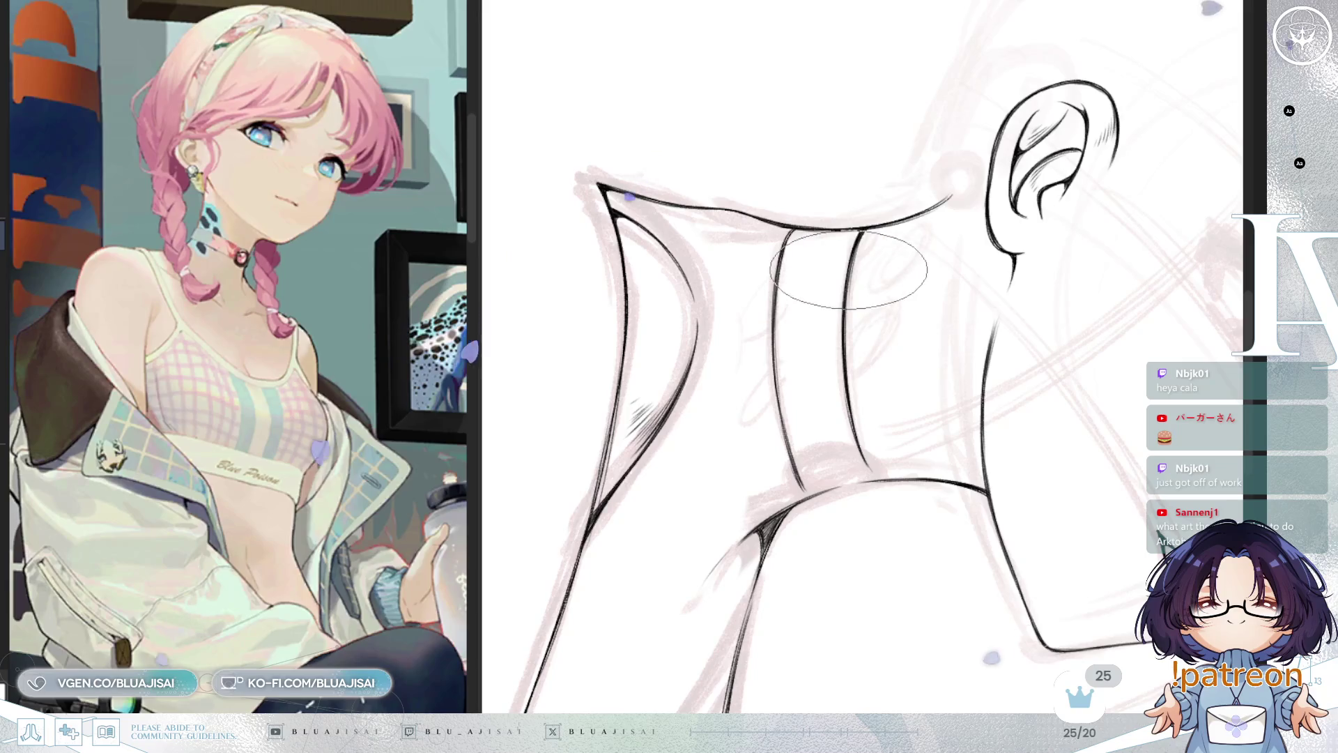
{"action": "key", "text": "minus"}
{"action": "key", "text": "minus"}
{"action": "key", "text": "minus"}
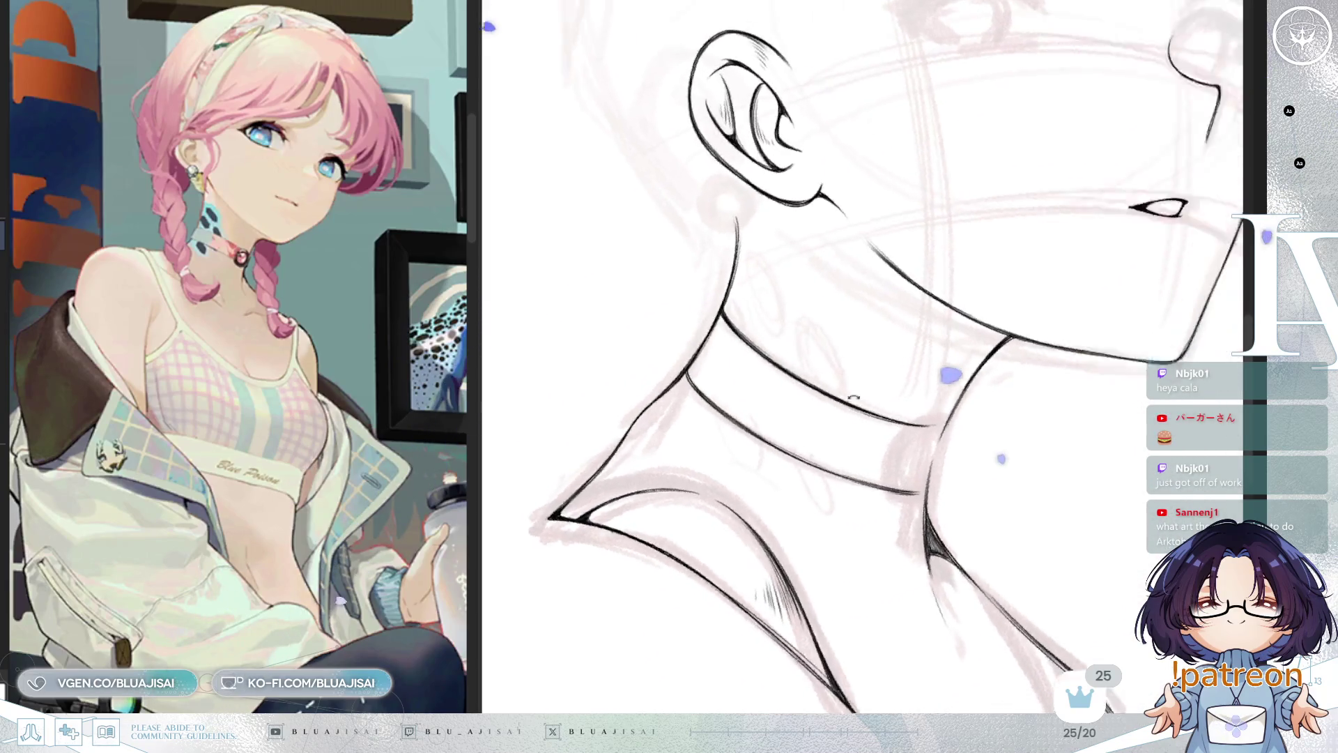
Mirror the view, shrink the brush, and undo the stray stroke end under the choker
{"action": "key", "text": "Home"}
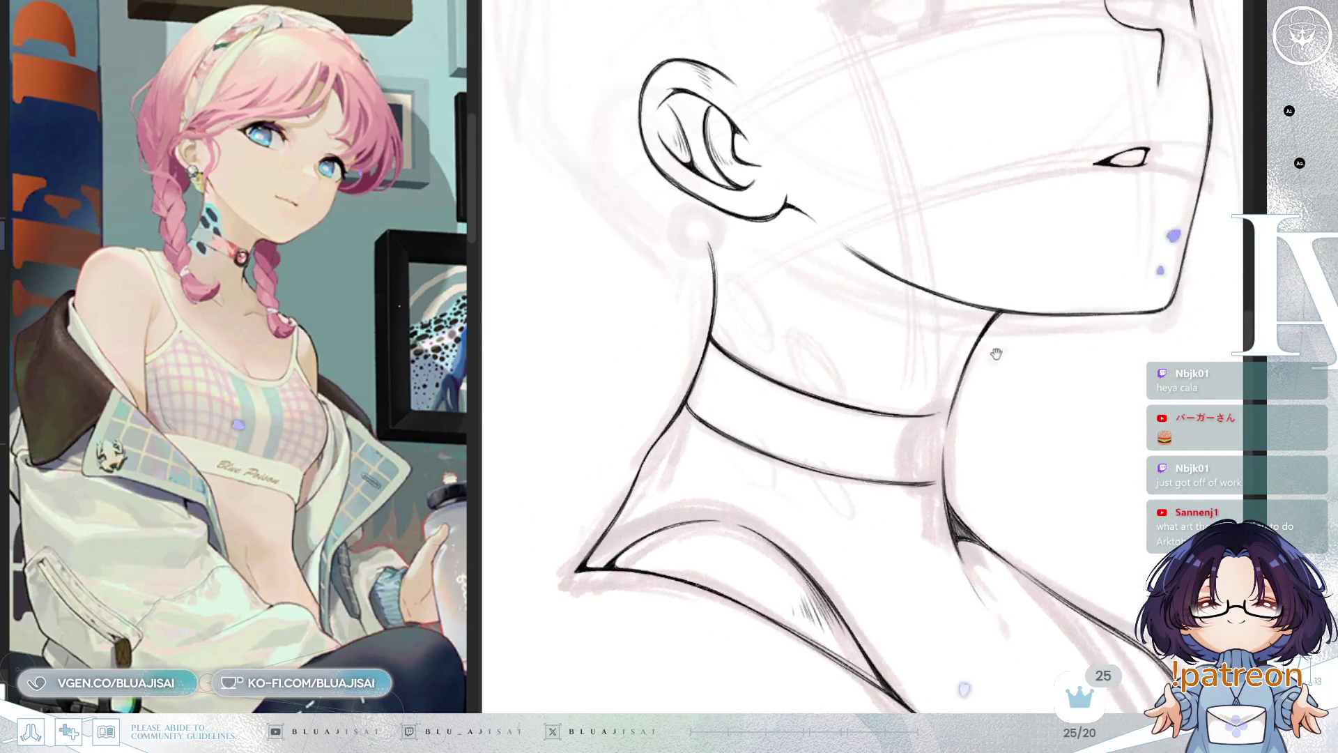
{"action": "key", "text": "Insert"}
{"action": "key", "text": "Insert"}
{"action": "scroll", "coordinate": [1009, 290], "scroll_direction": "down", "scroll_amount": 1}
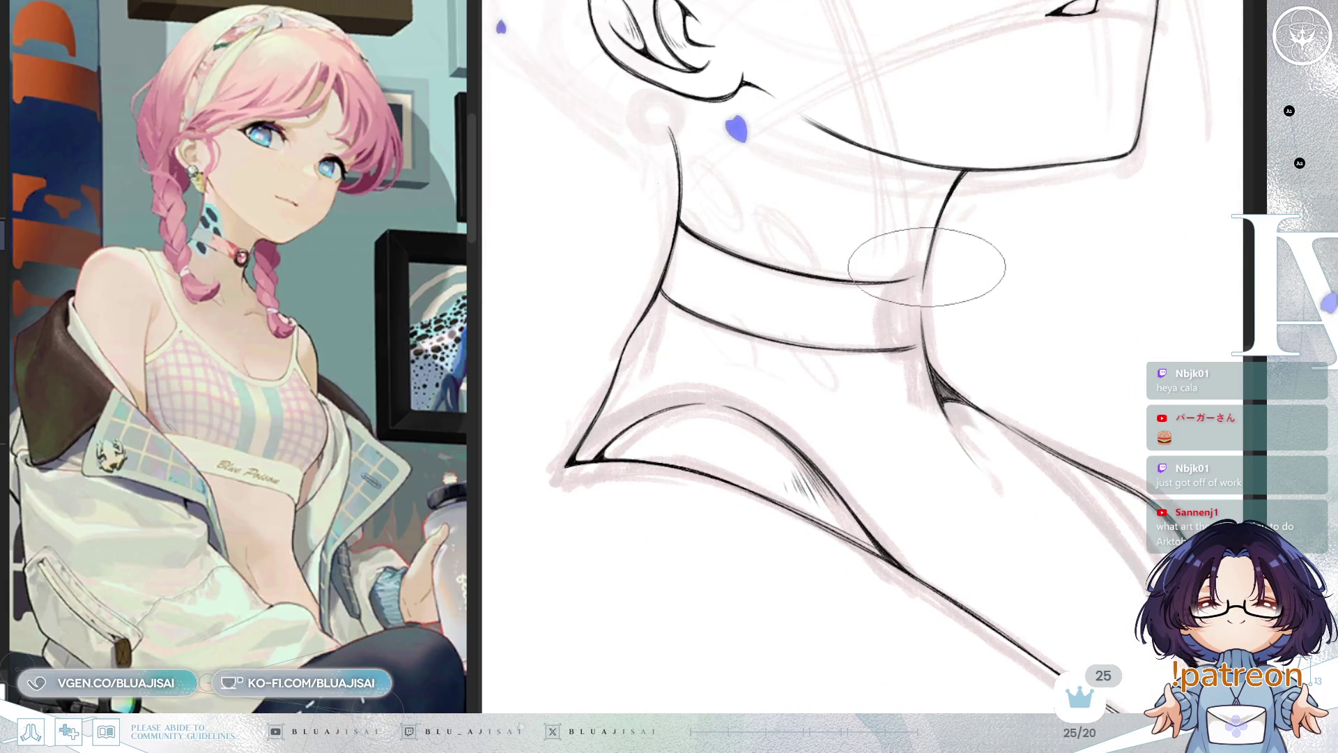
{"action": "key", "text": "bracketleft"}
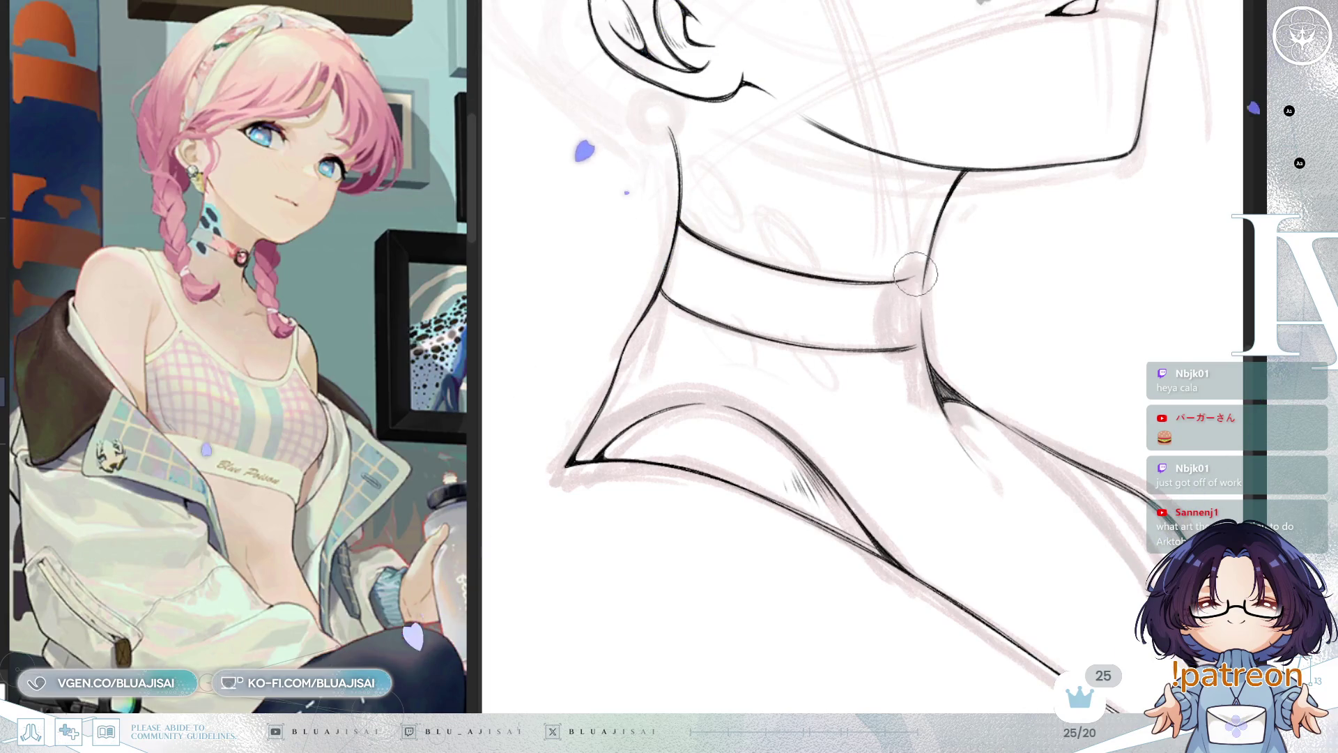
{"action": "key", "text": "ctrl+z"}
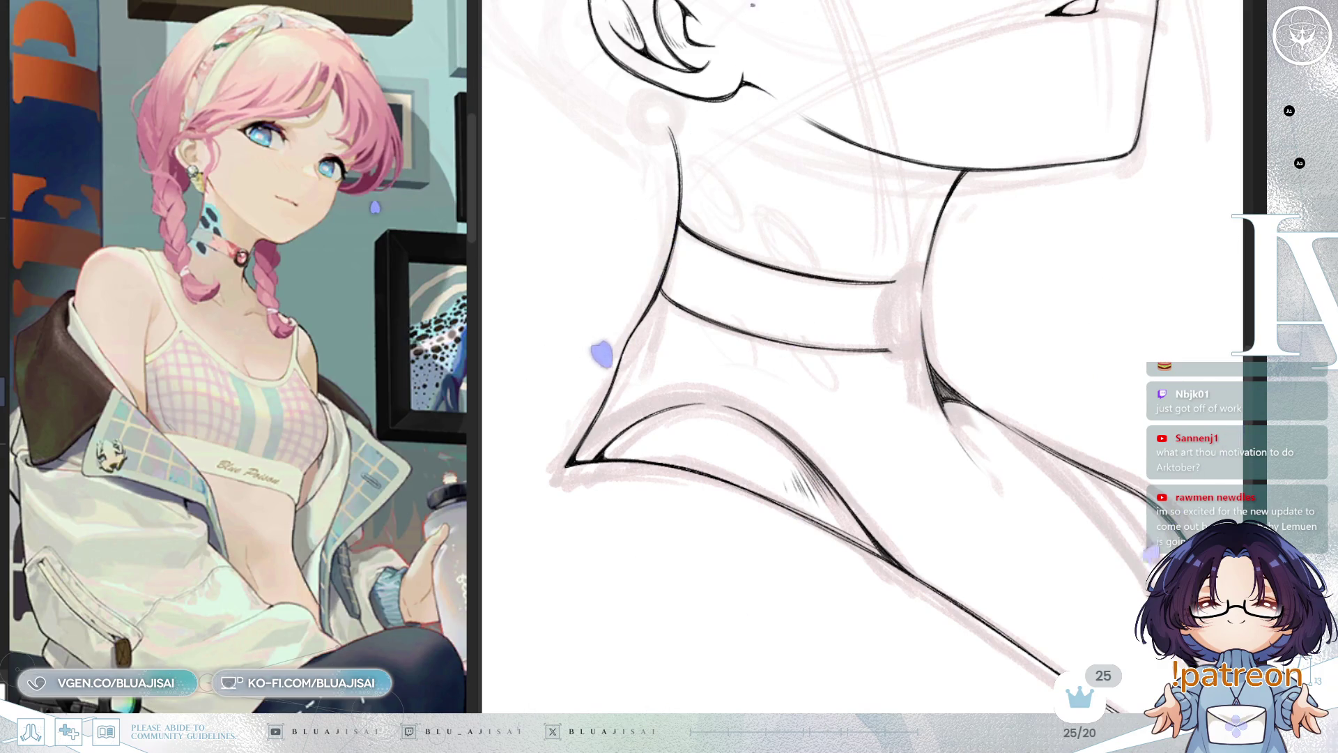
Flip the view back and forth to compare the choker, then start inking its round charm
{"action": "key", "text": "h"}
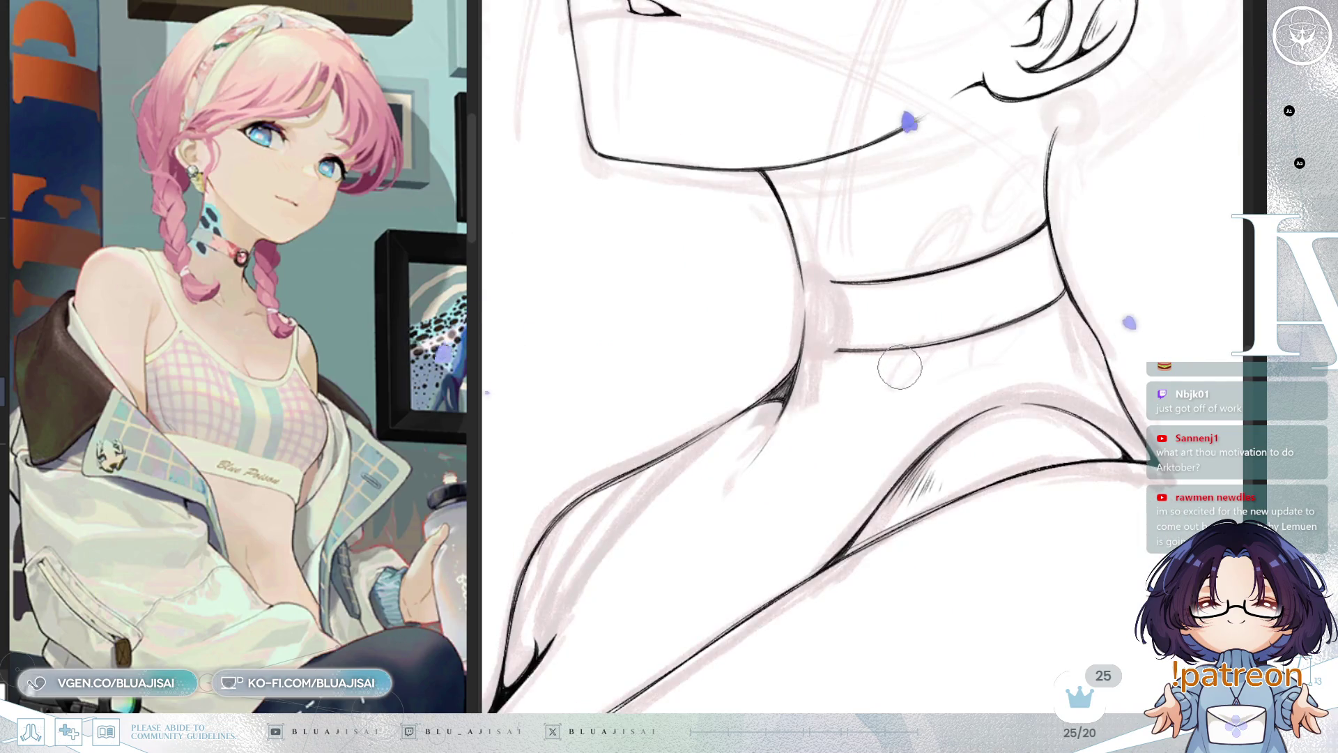
{"action": "mouse_move", "coordinate": [900, 366]}
{"action": "left_mouse_down"}
{"action": "mouse_move", "coordinate": [856, 449]}
{"action": "mouse_move", "coordinate": [875, 432]}
{"action": "mouse_move", "coordinate": [879, 445]}
{"action": "left_mouse_up"}
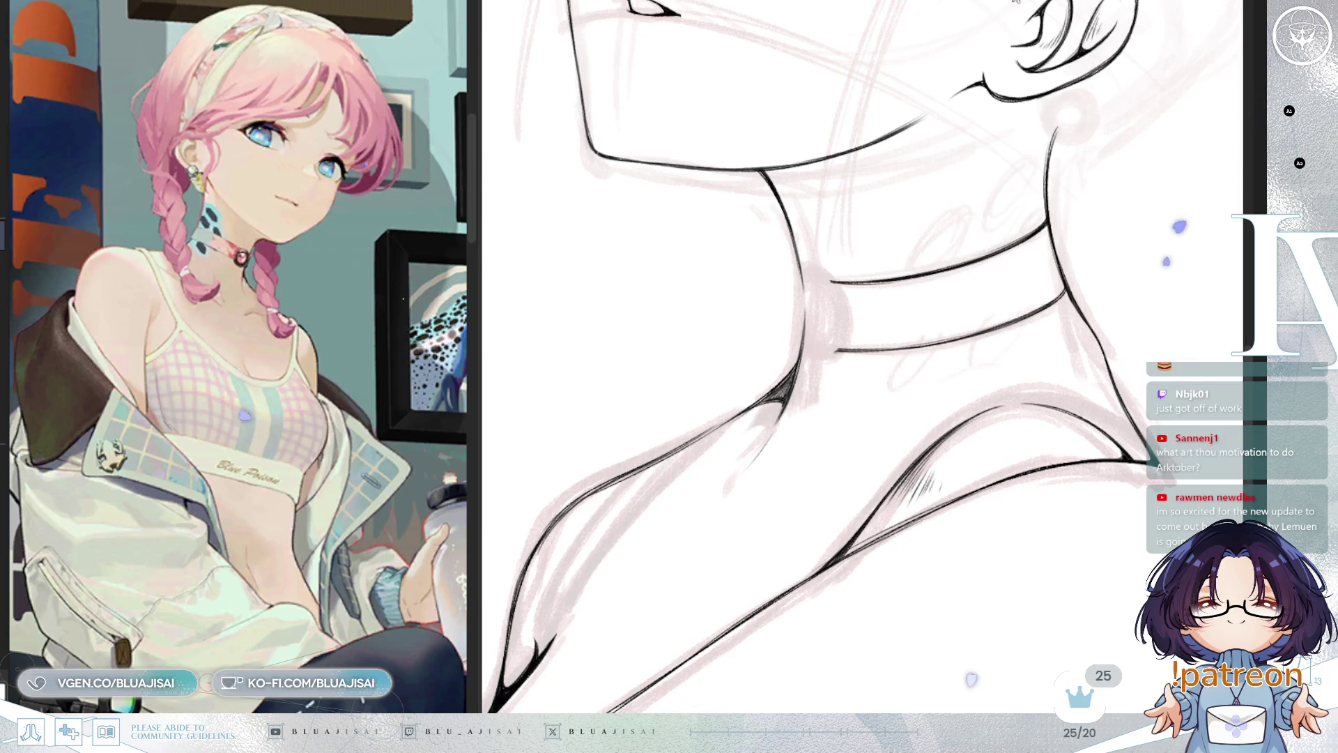
{"action": "key", "text": "h"}
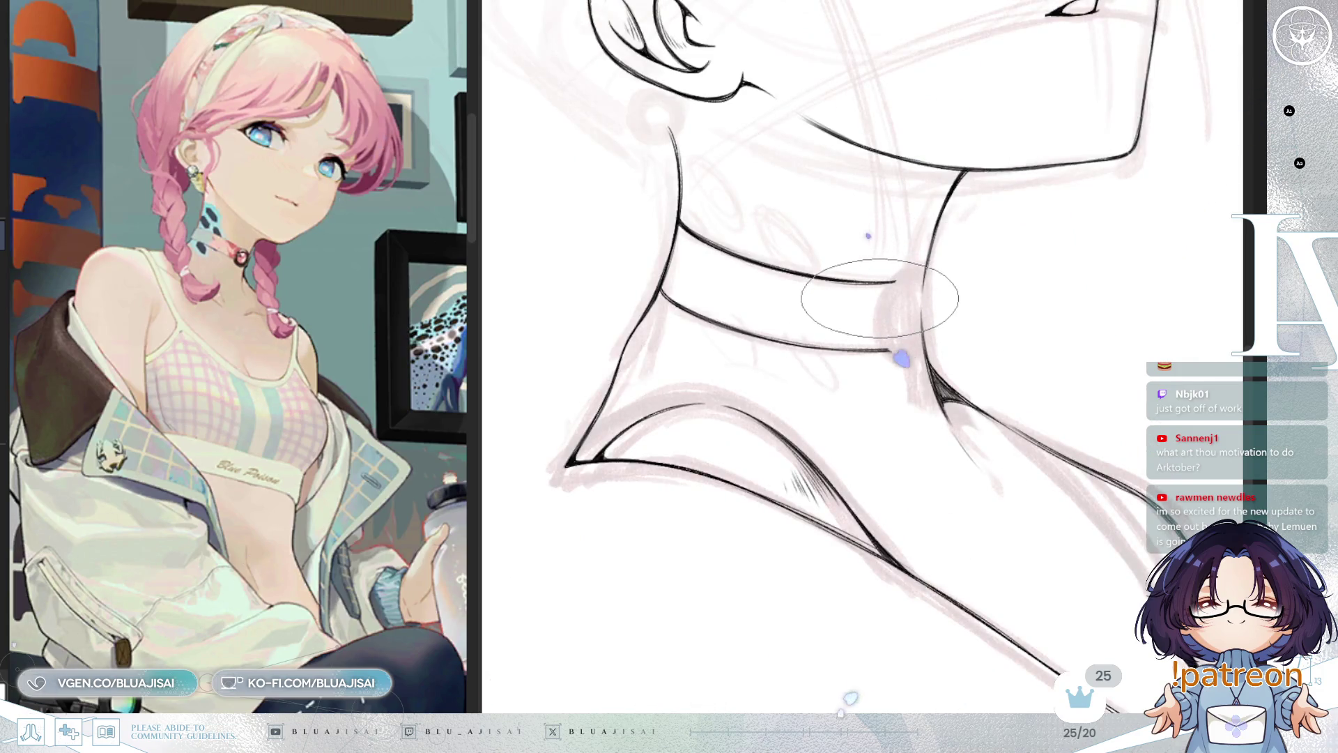
{"action": "key", "text": "h"}
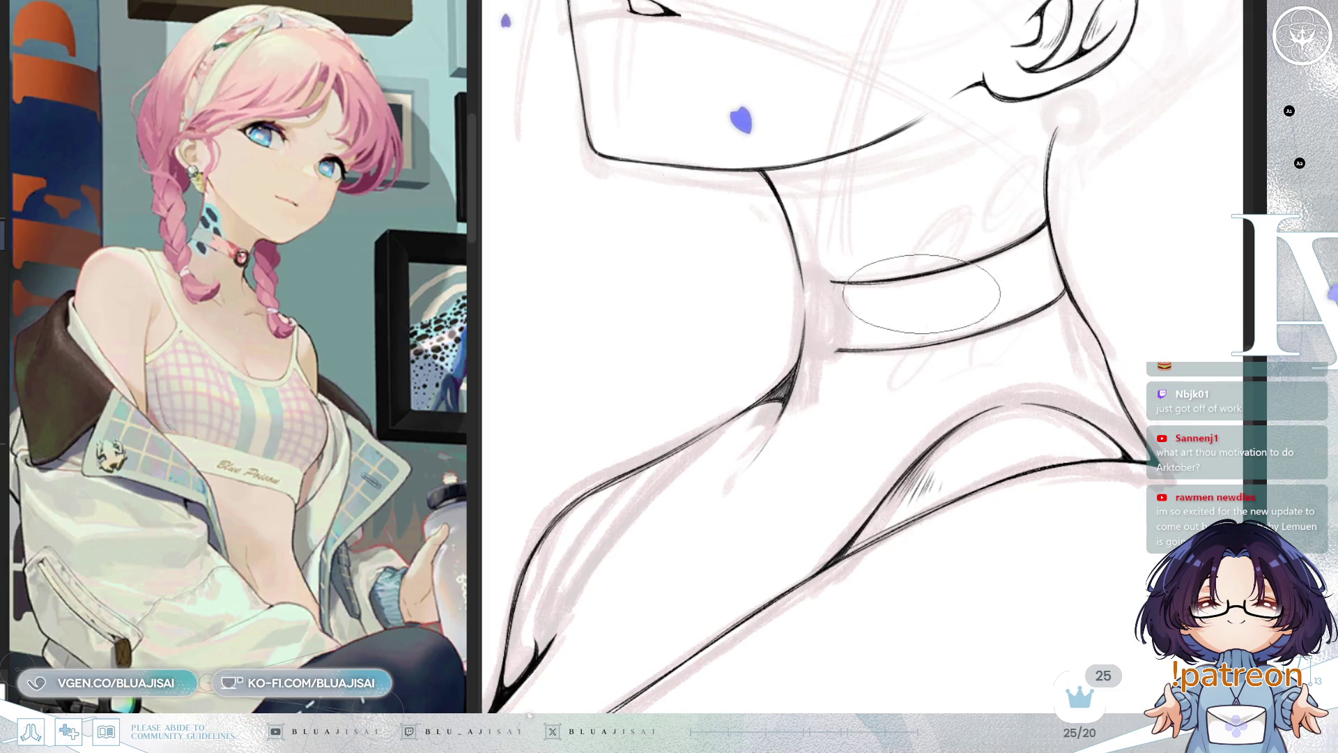
{"action": "key", "text": "h"}
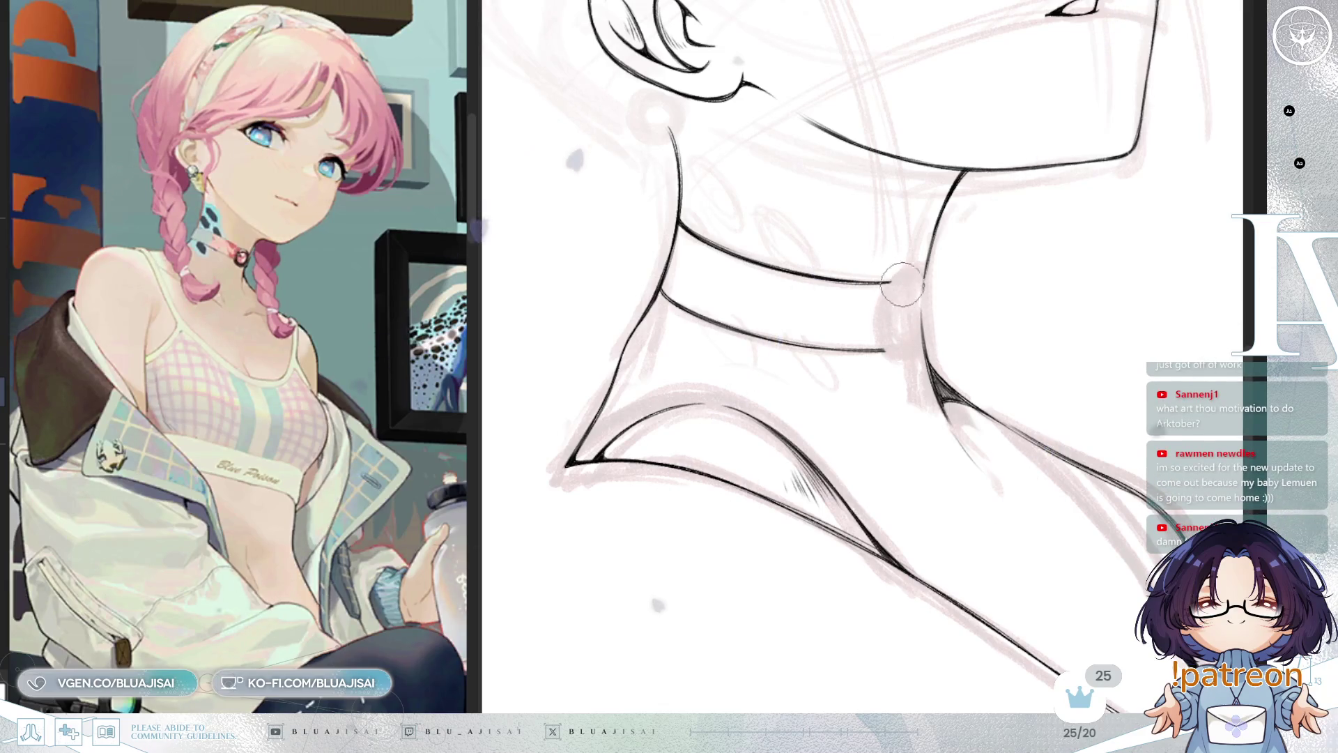
{"action": "key", "text": "h"}
{"action": "left_click_drag", "start_coordinate": [808, 271], "coordinate": [802, 345]}
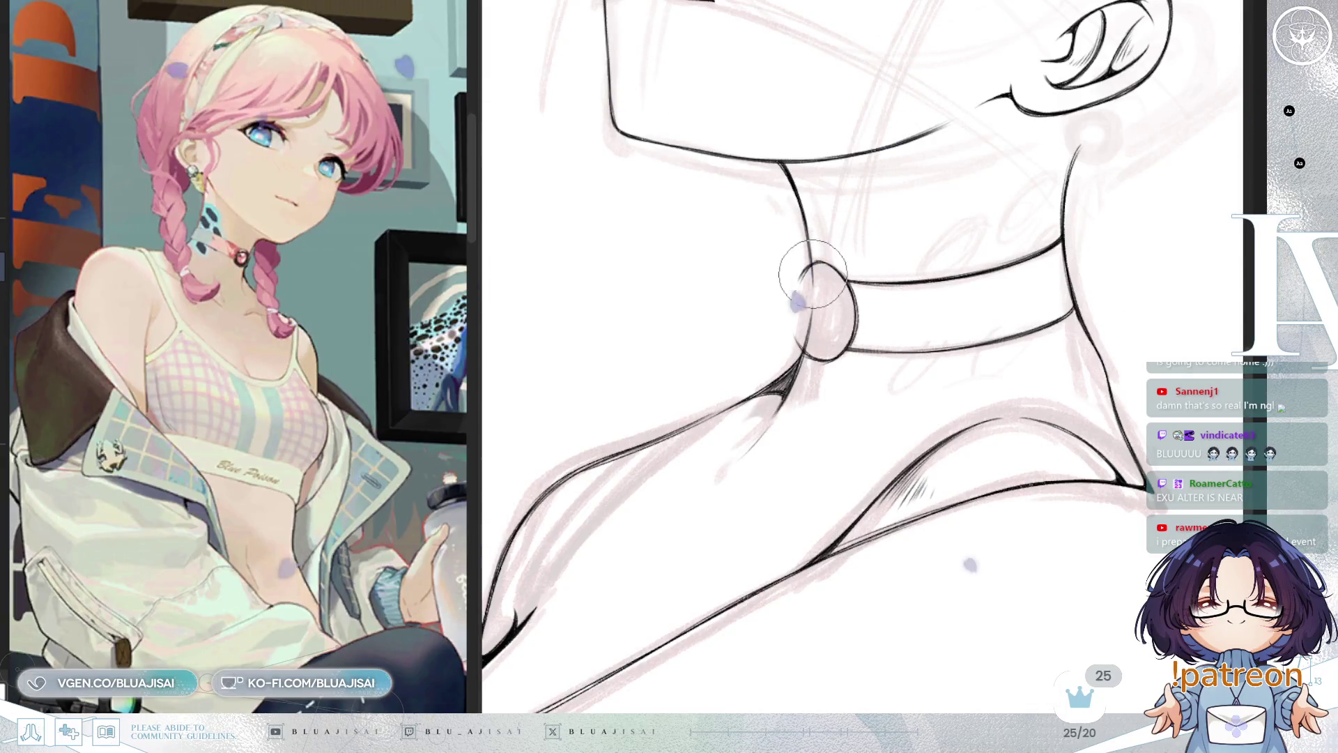
Switch to the eraser and rotate the view to clean up around the choker's ring
{"action": "key", "text": "e"}
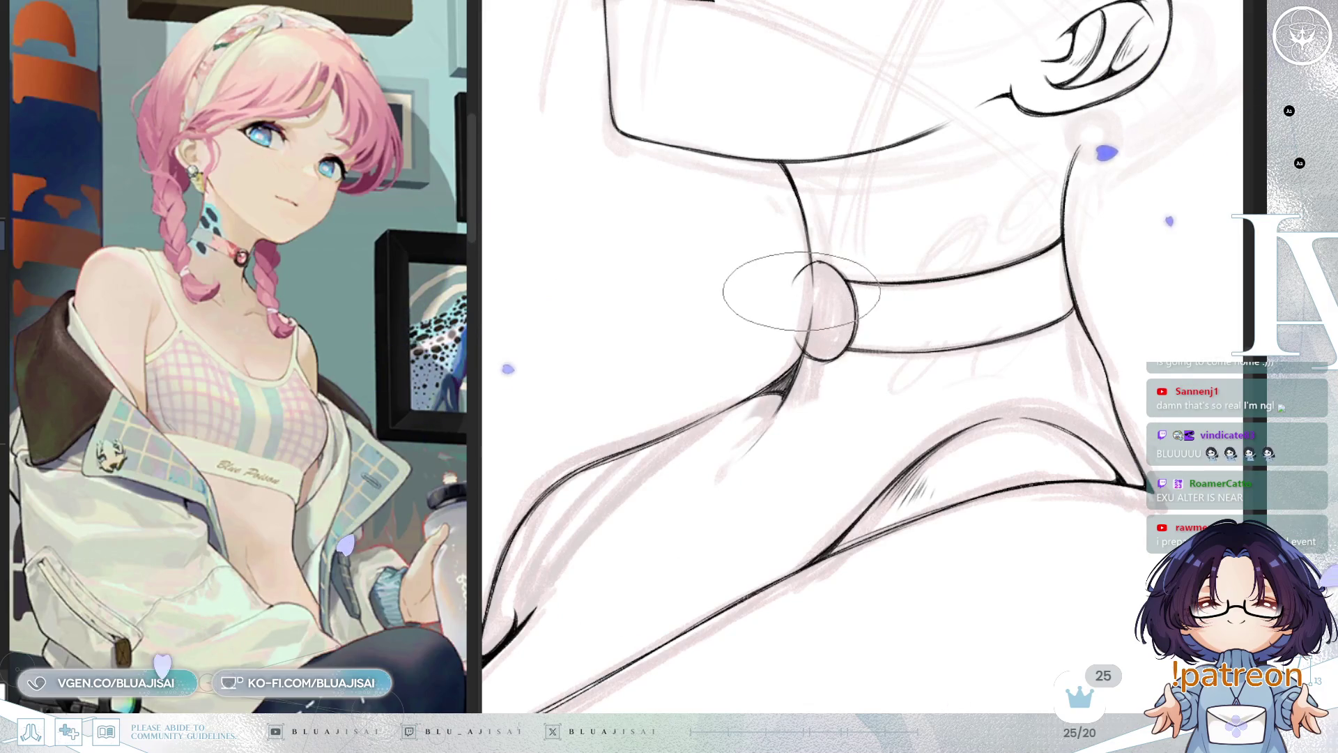
{"action": "key", "text": "End"}
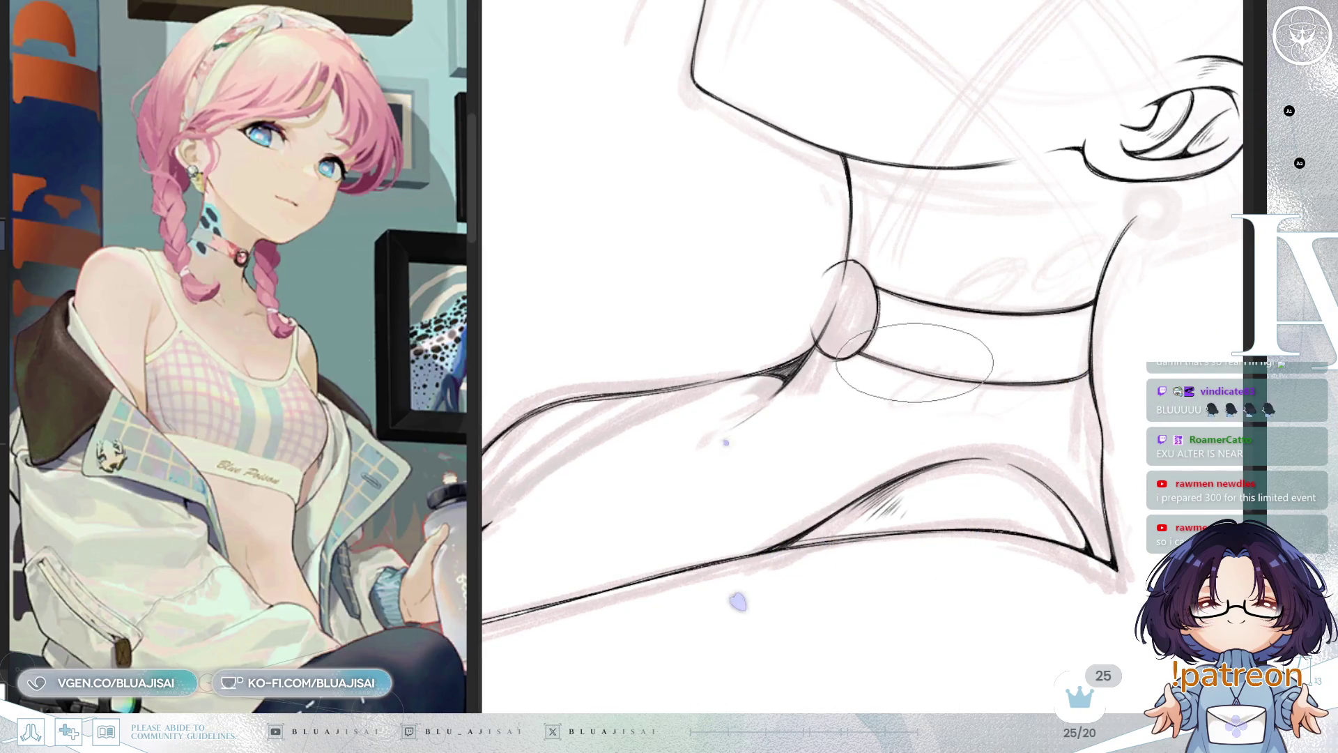
{"action": "key", "text": "End"}
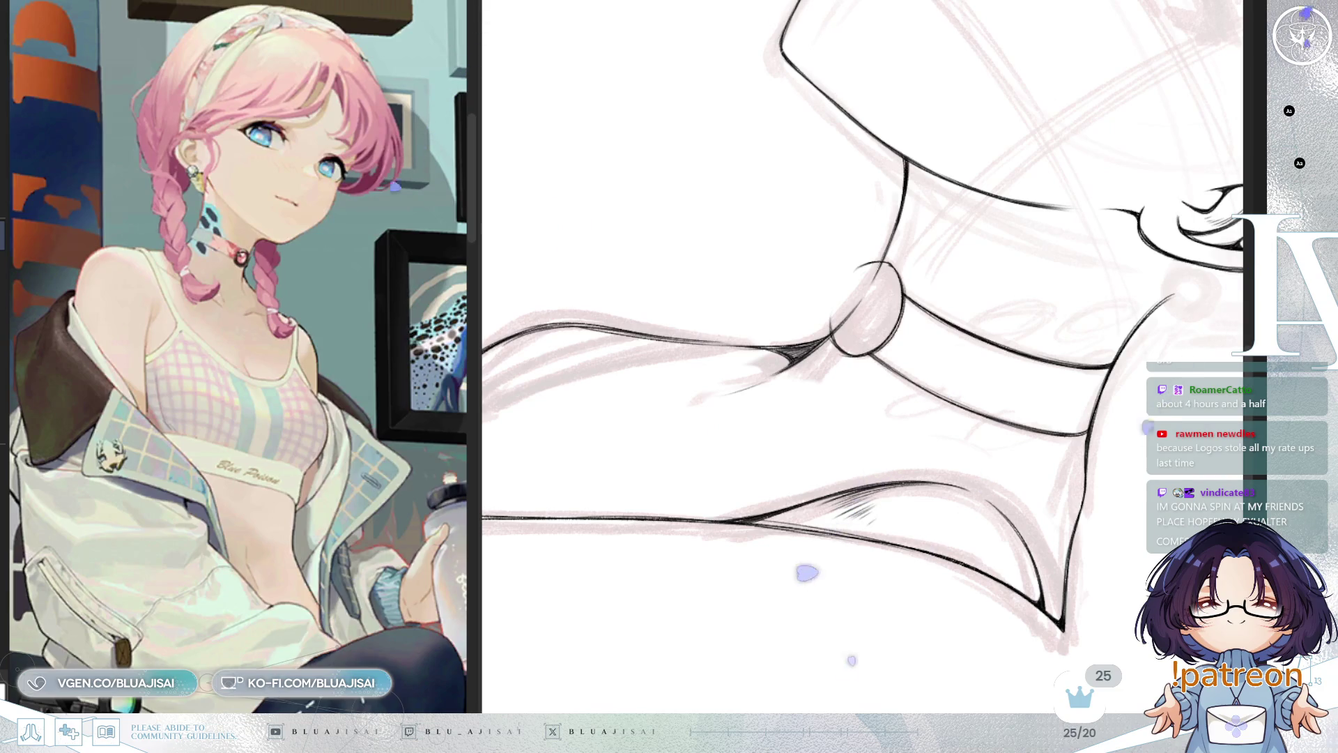
{"action": "scroll", "coordinate": [873, 333], "scroll_direction": "up", "scroll_amount": 3}
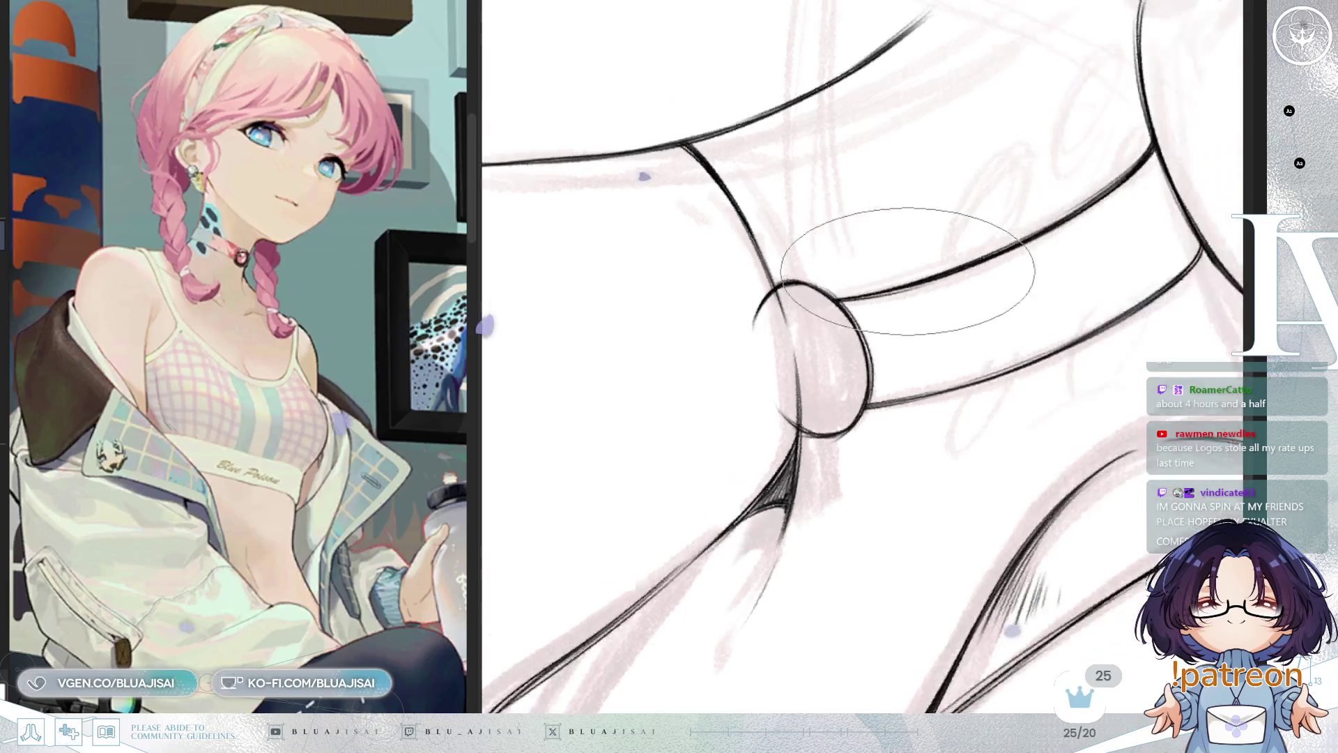
Mirror the canvas and rotate the view to line up the choker ring's top-left edge
{"action": "key", "text": "Delete"}
{"action": "key", "text": "Delete"}
{"action": "key", "text": "Delete"}
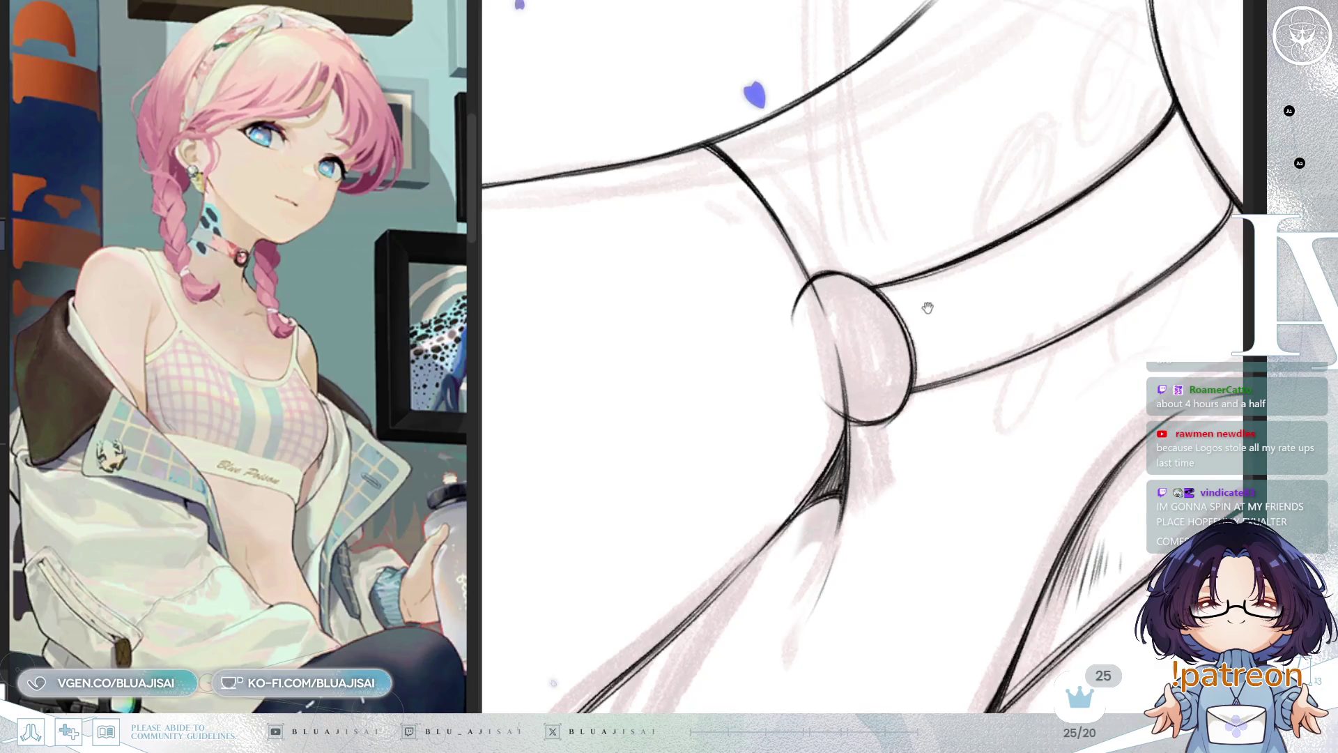
{"action": "key", "text": "End"}
{"action": "key", "text": "End"}
{"action": "key", "text": "End"}
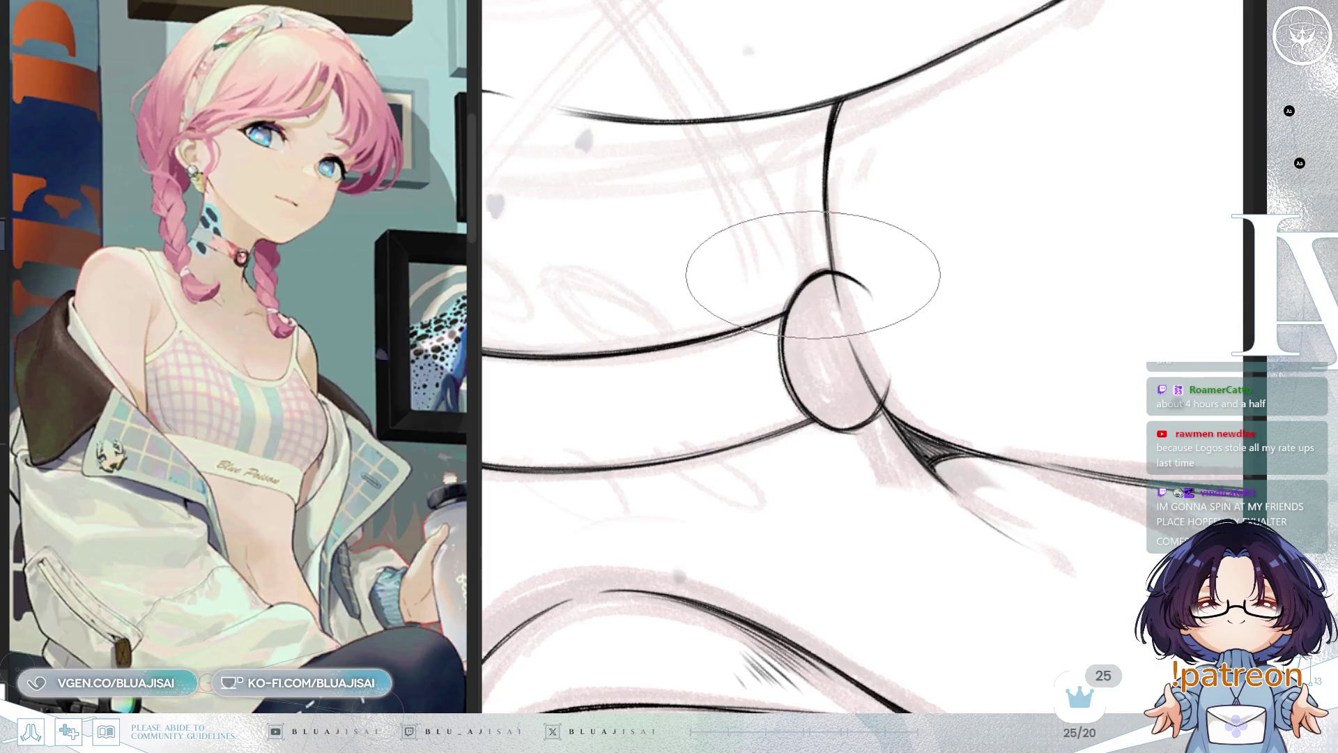
{"action": "key", "text": "End"}
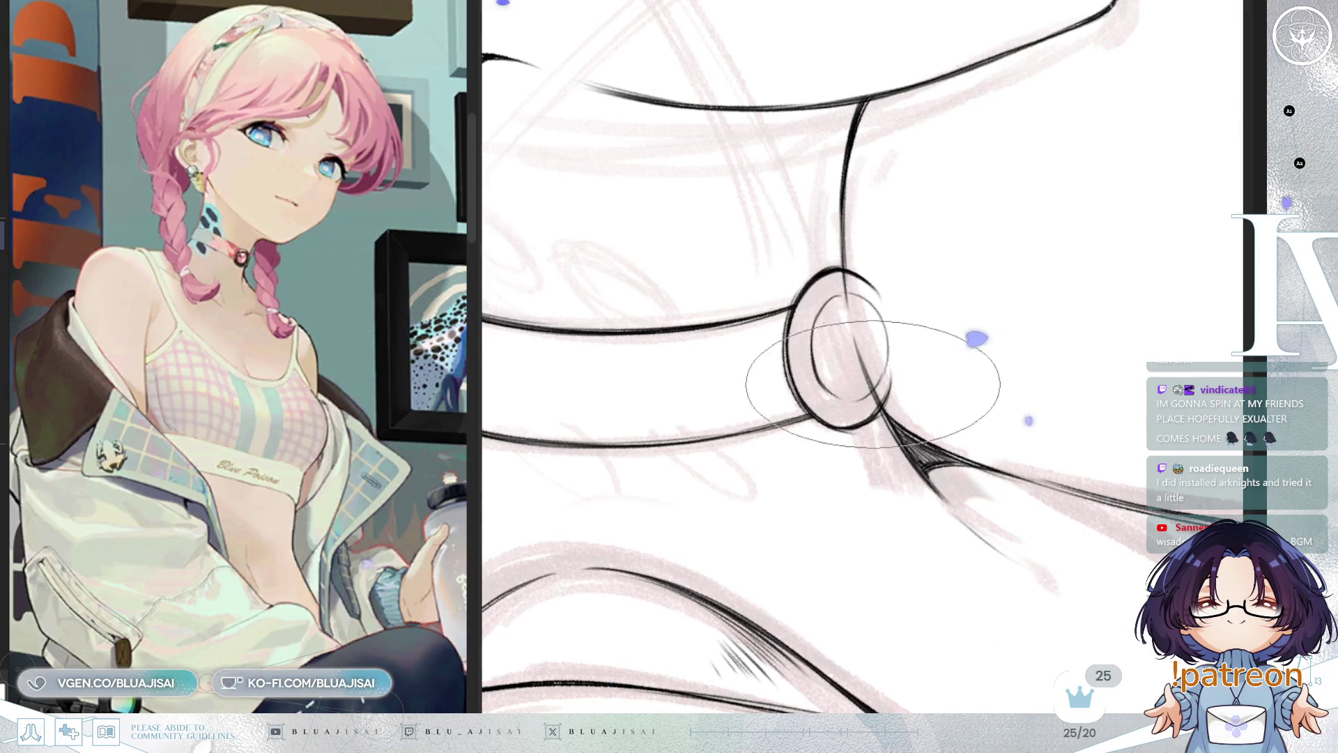
{"action": "key", "text": "m"}
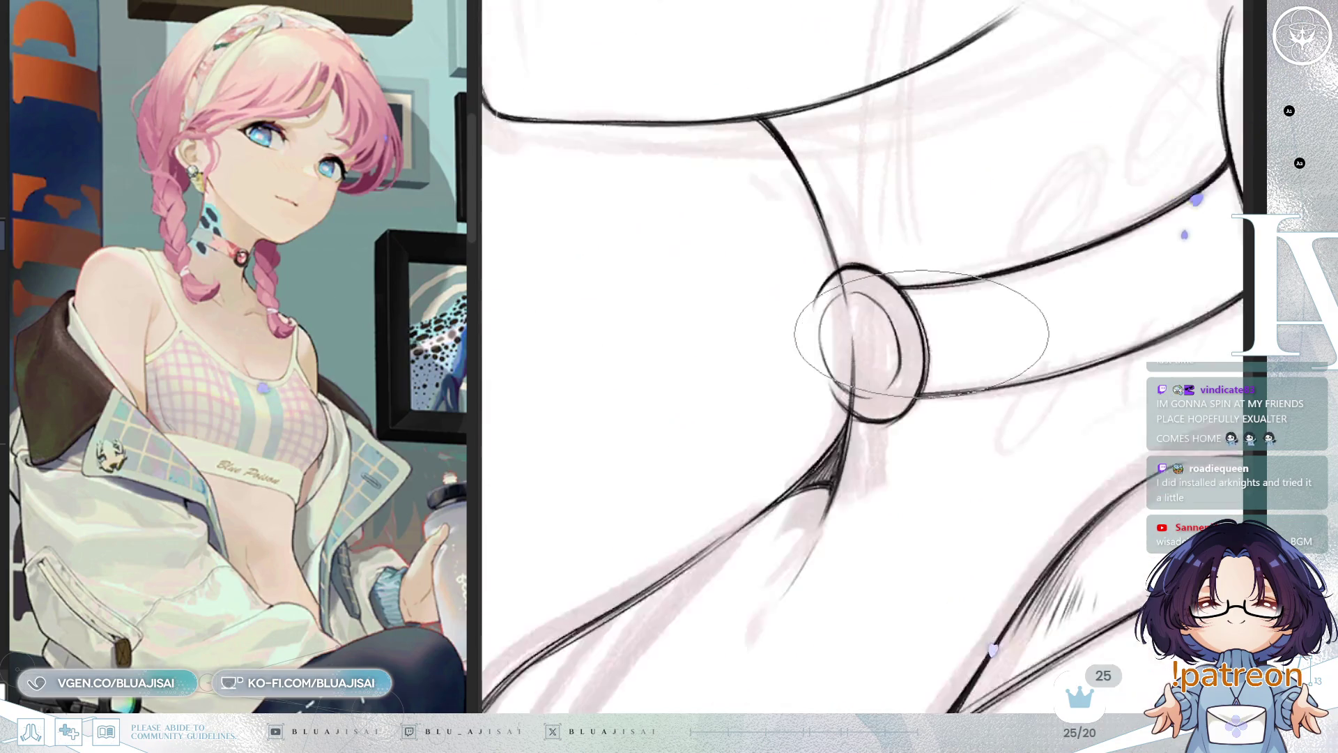
{"action": "left_click_drag", "start_coordinate": [894, 327], "coordinate": [902, 380]}
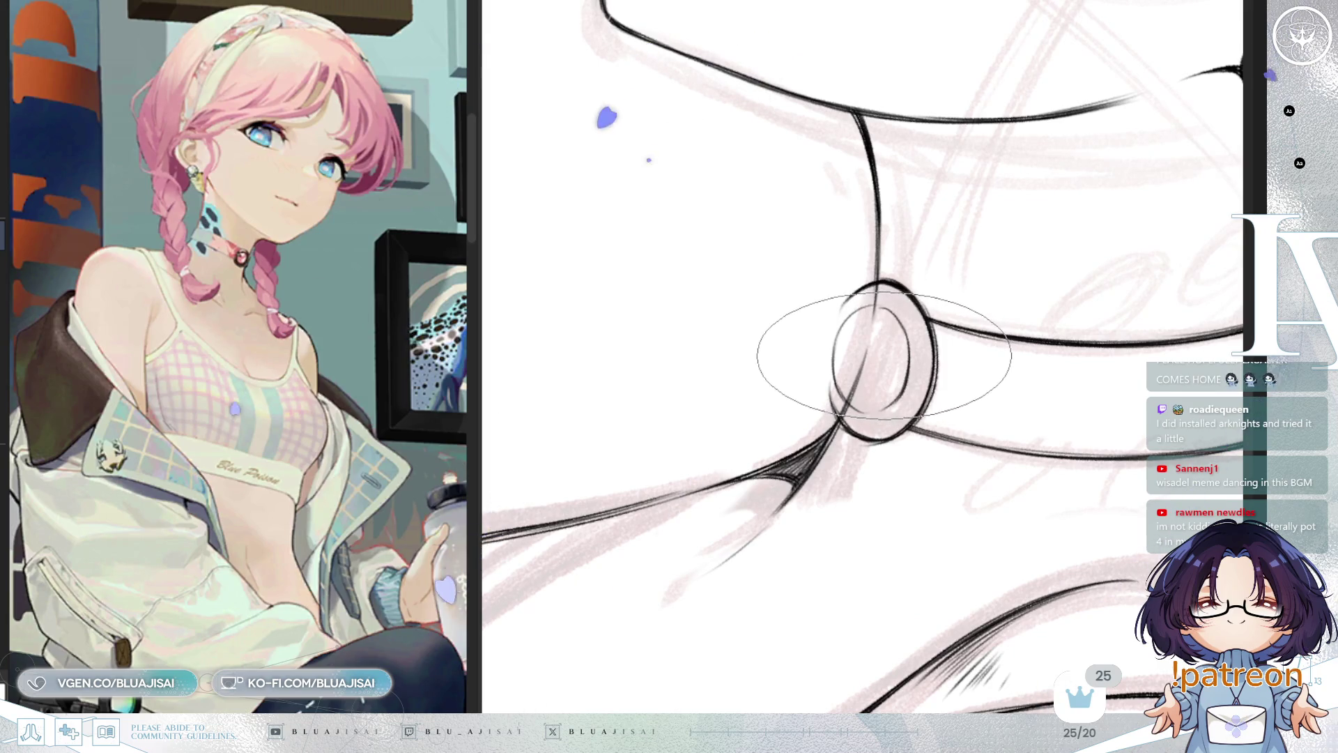
{"action": "mouse_move", "coordinate": [884, 356]}
{"action": "left_mouse_down"}
{"action": "mouse_move", "coordinate": [904, 351]}
{"action": "mouse_move", "coordinate": [878, 320]}
{"action": "left_mouse_up"}
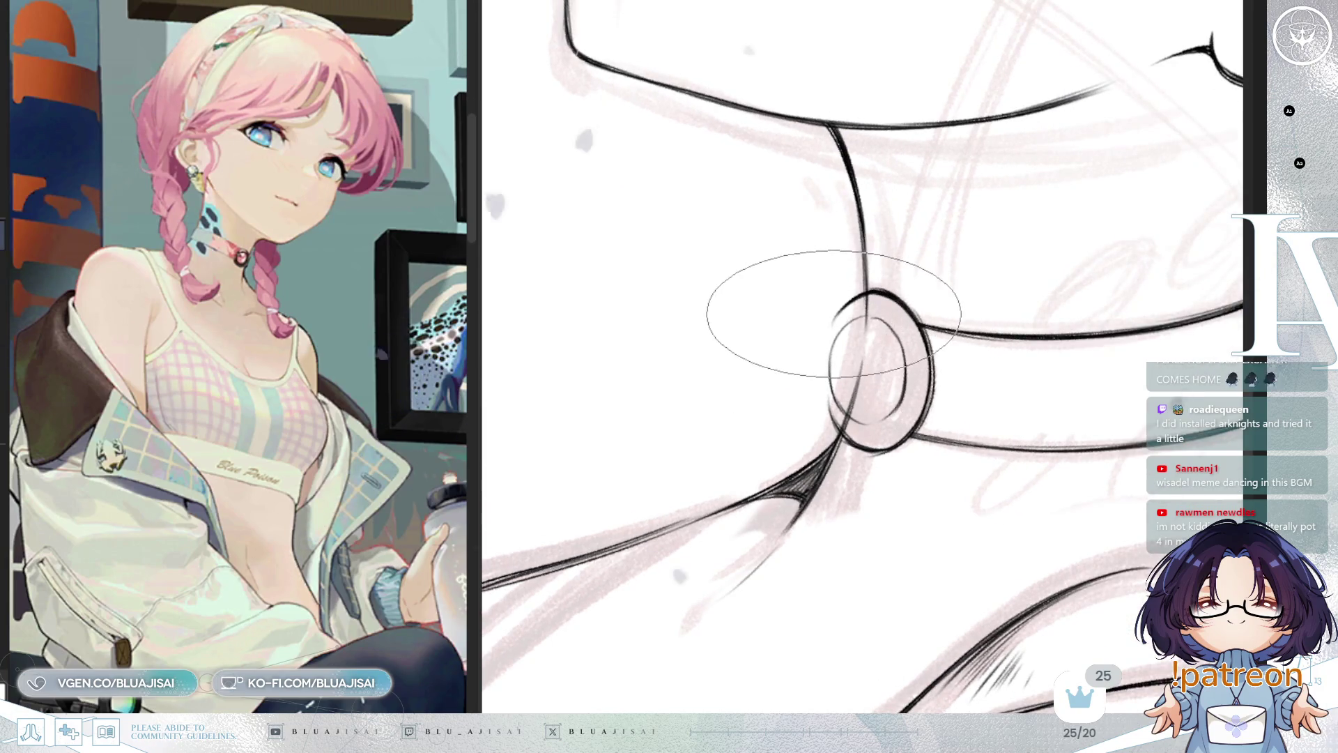
Shrink the pen brush and ink a smooth arc closing the ring's upper-left outline
{"action": "key", "text": "bracketleft"}
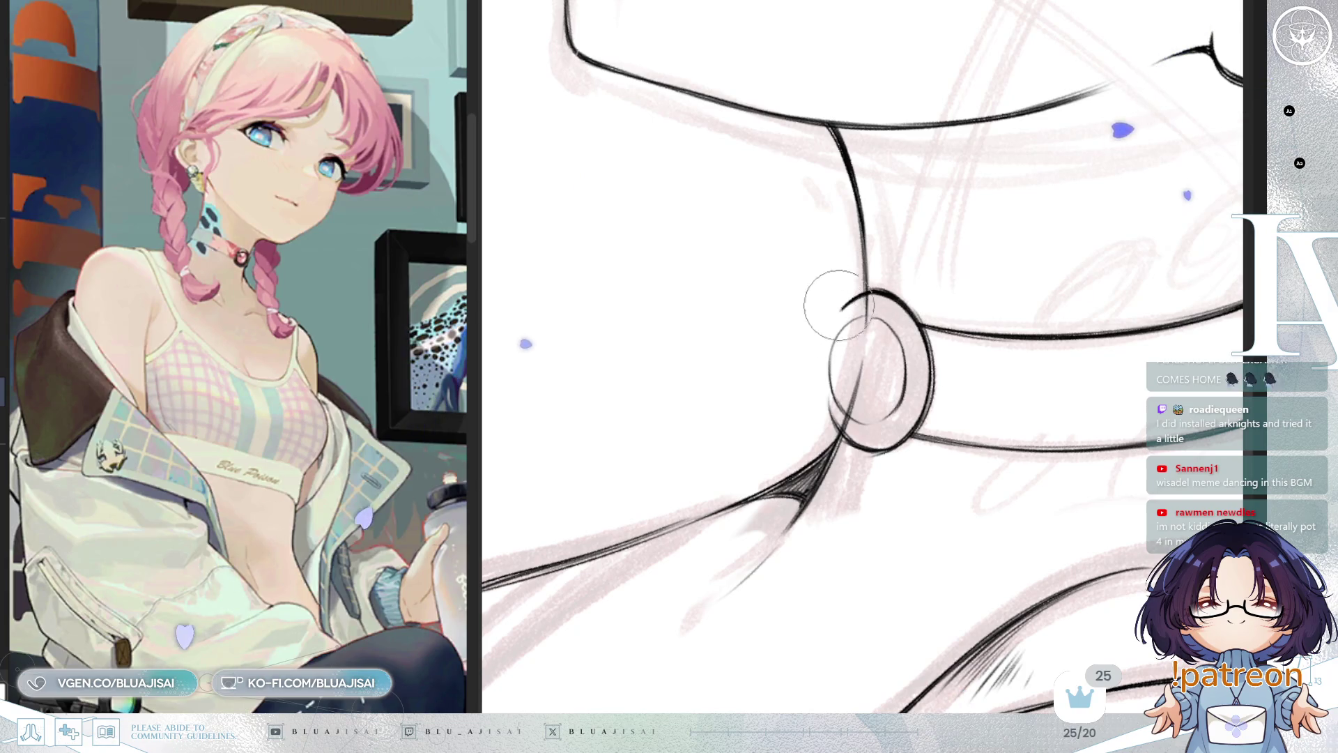
{"action": "left_click_drag", "start_coordinate": [868, 293], "coordinate": [833, 343]}
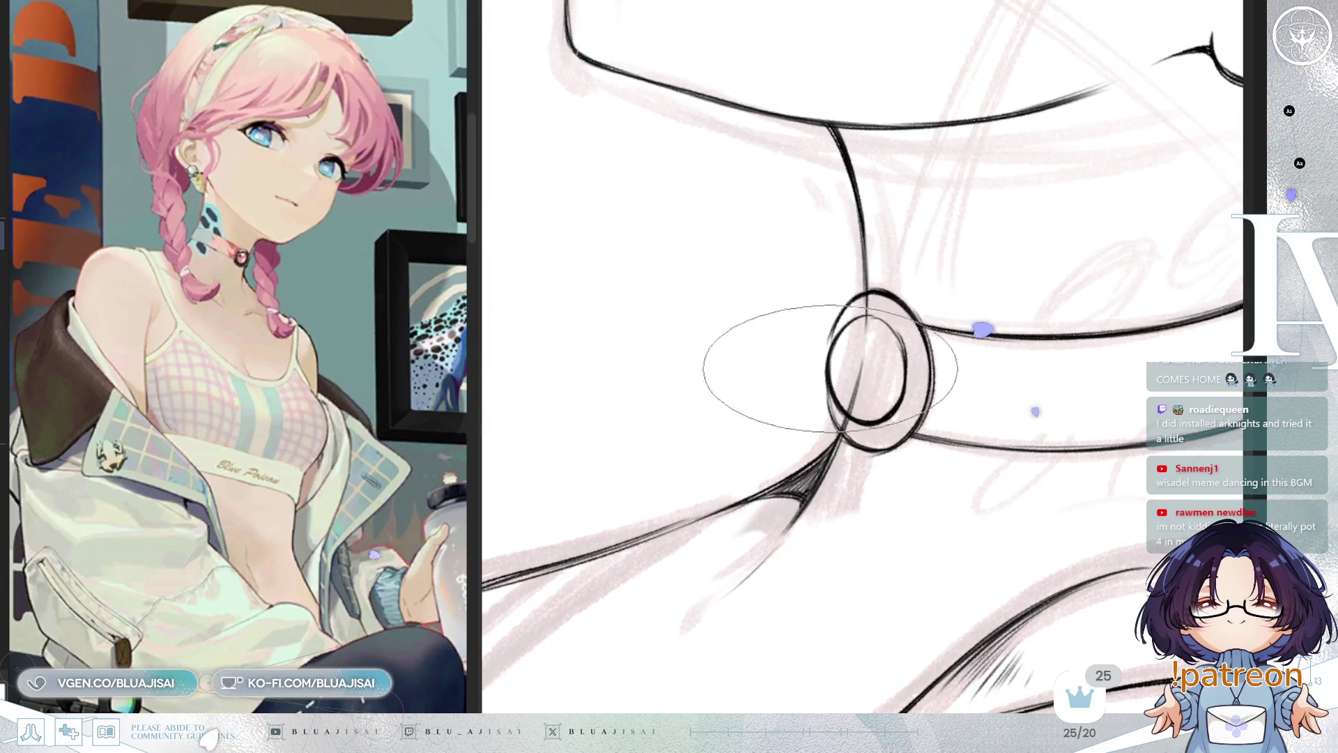
{"action": "scroll", "coordinate": [1015, 280], "scroll_direction": "down", "scroll_amount": 5}
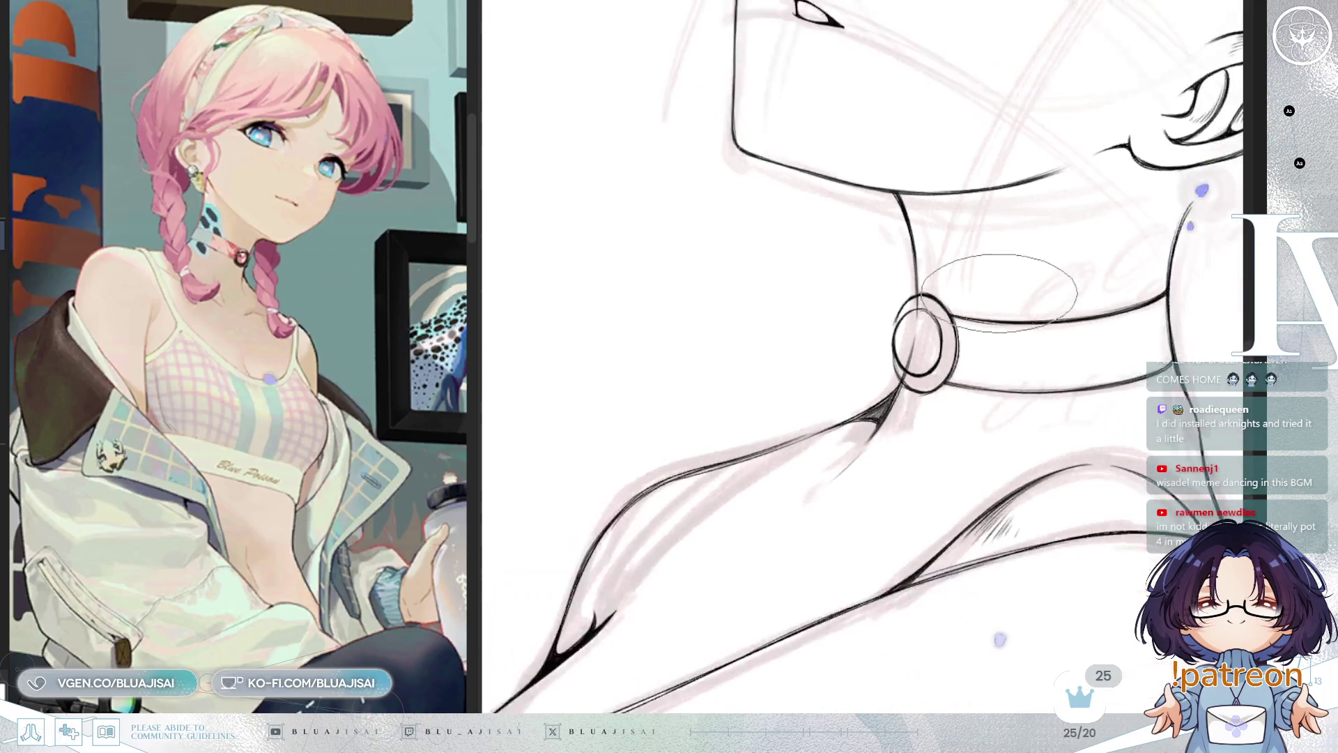
{"action": "key", "text": "h"}
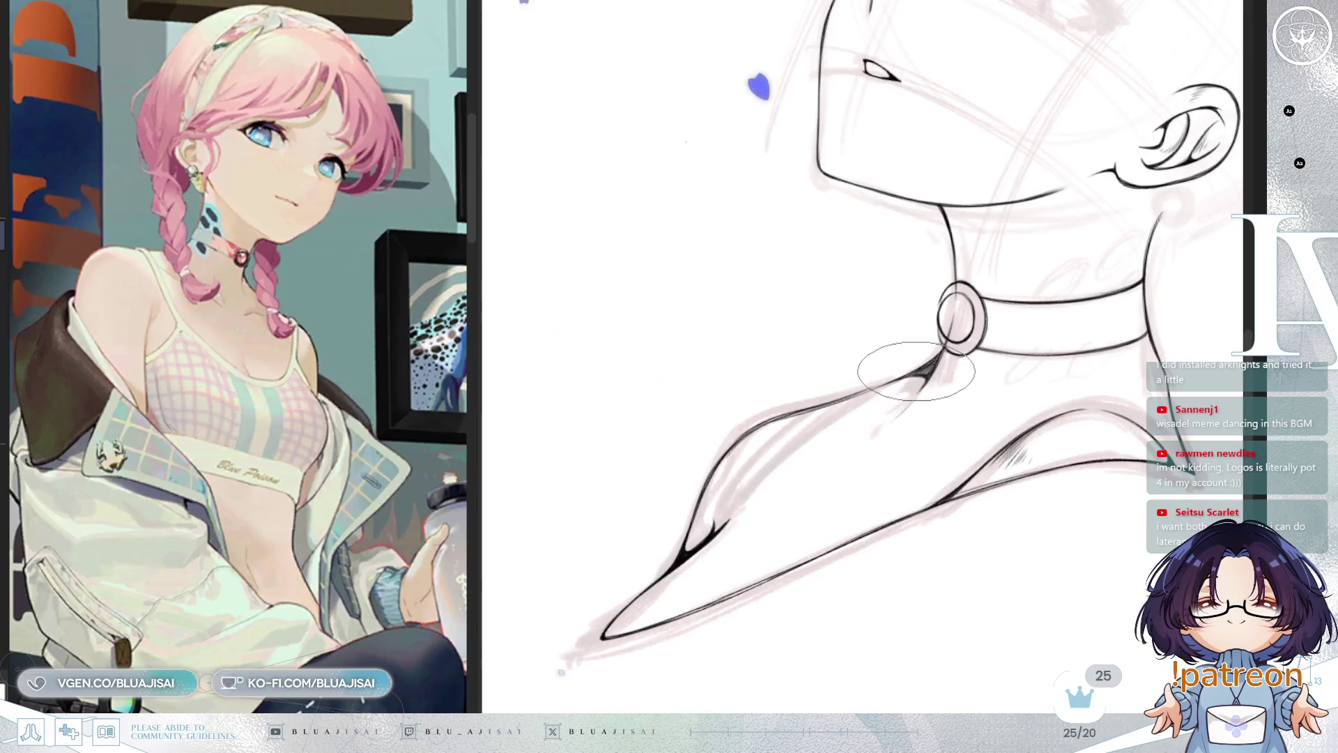
{"action": "left_click_drag", "start_coordinate": [965, 281], "coordinate": [969, 286]}
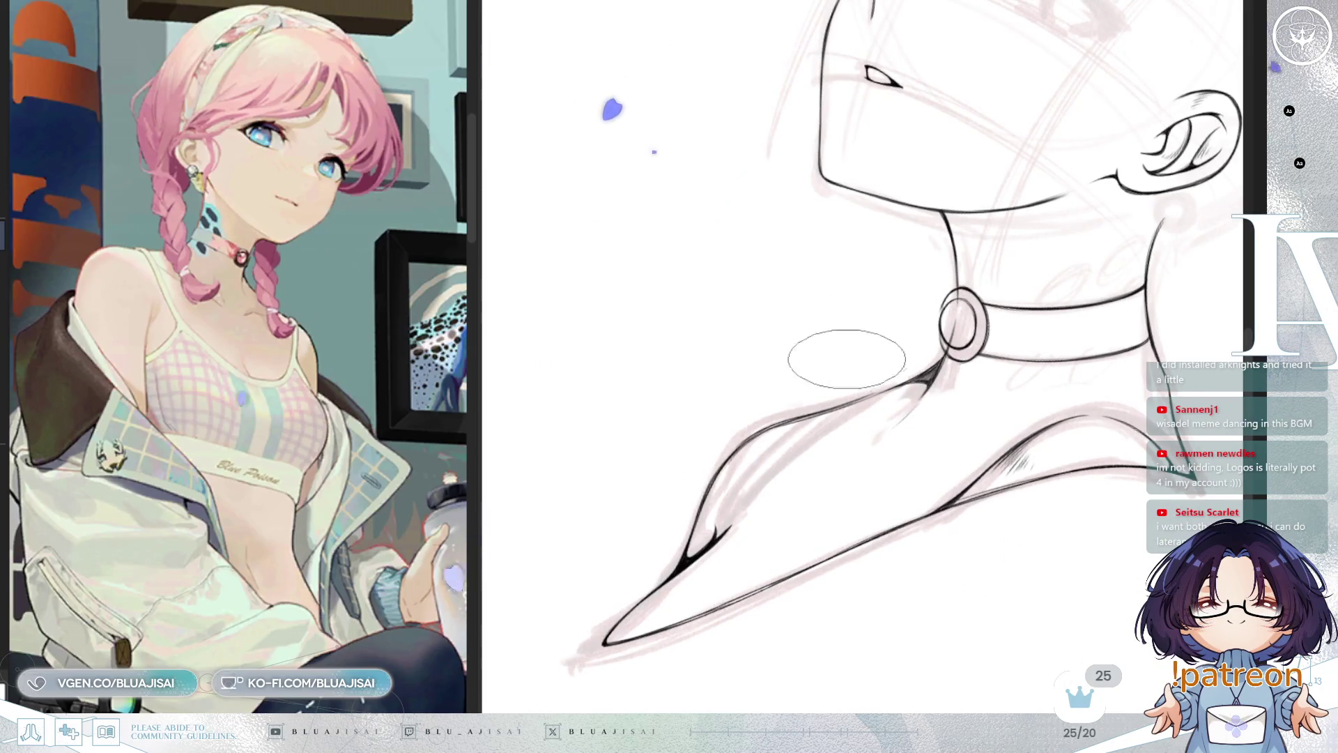
{"action": "key", "text": "h"}
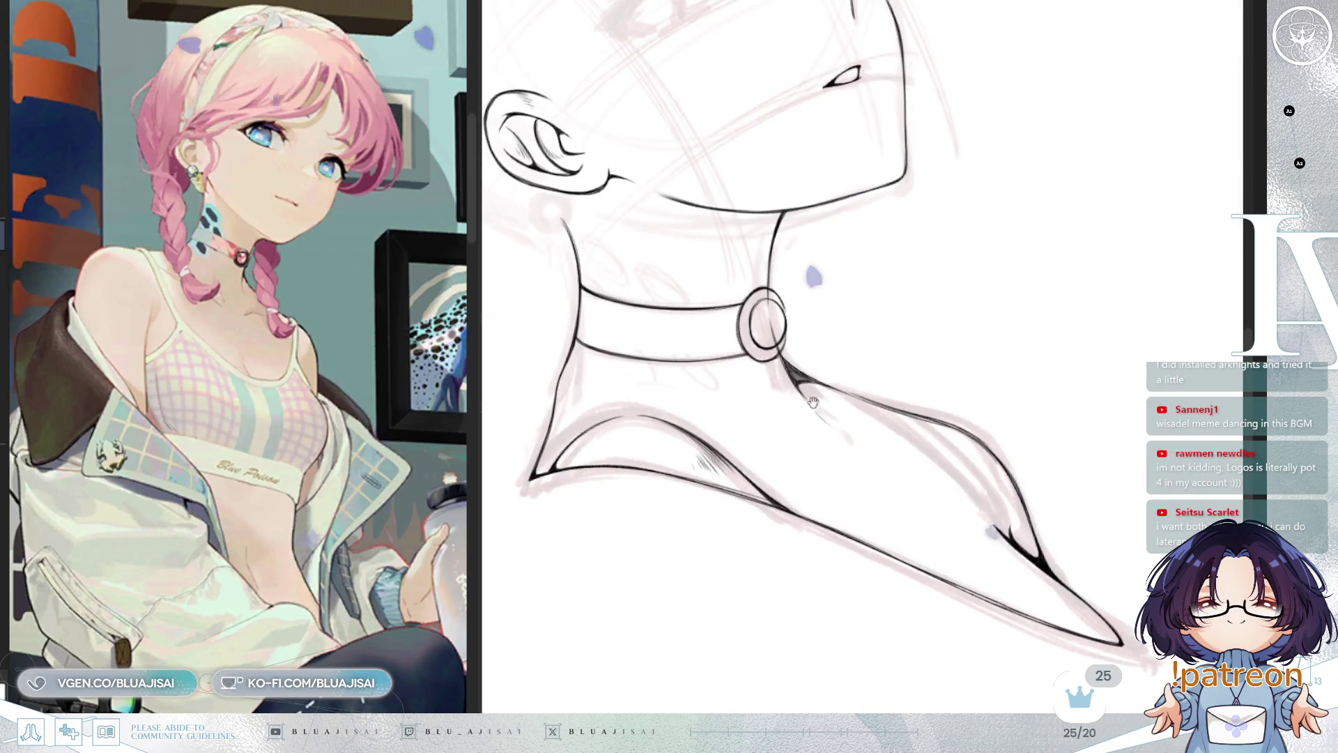
{"action": "left_click_drag", "start_coordinate": [812, 402], "coordinate": [940, 395]}
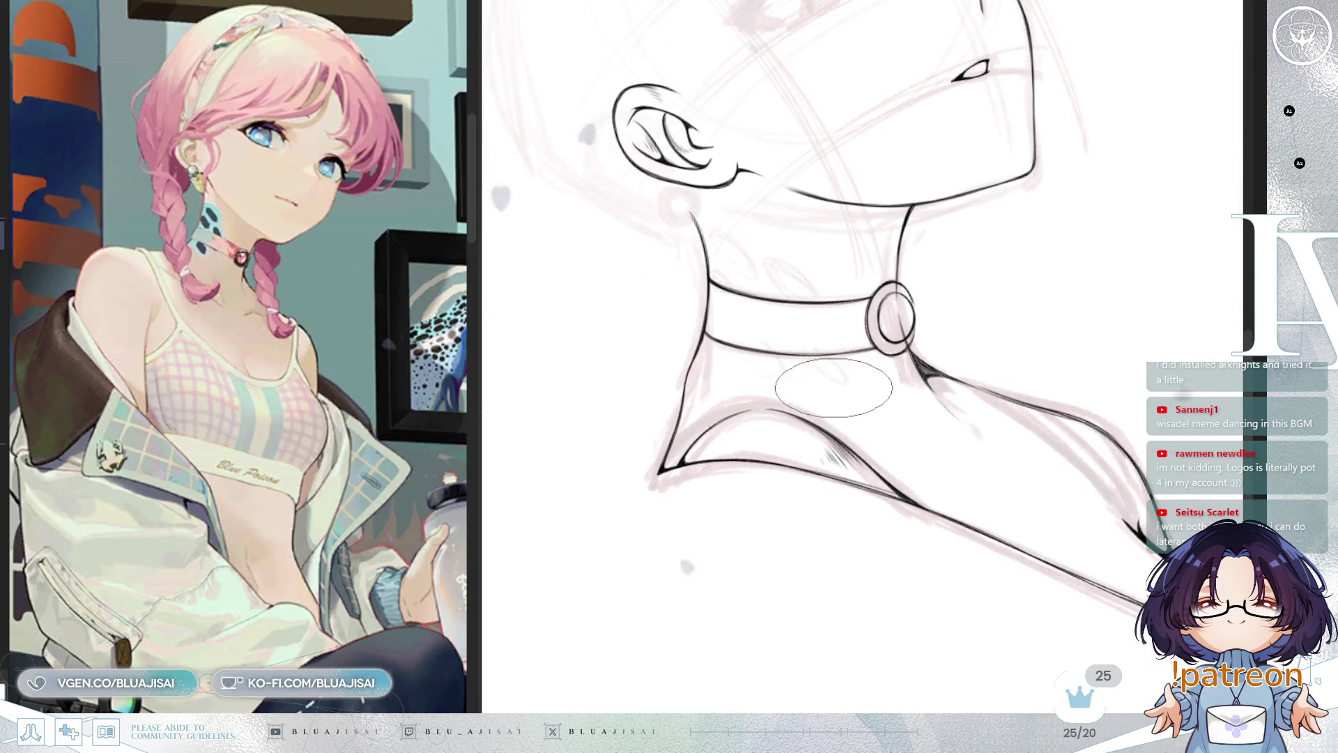
{"action": "scroll", "coordinate": [833, 388], "scroll_direction": "up", "scroll_amount": 5}
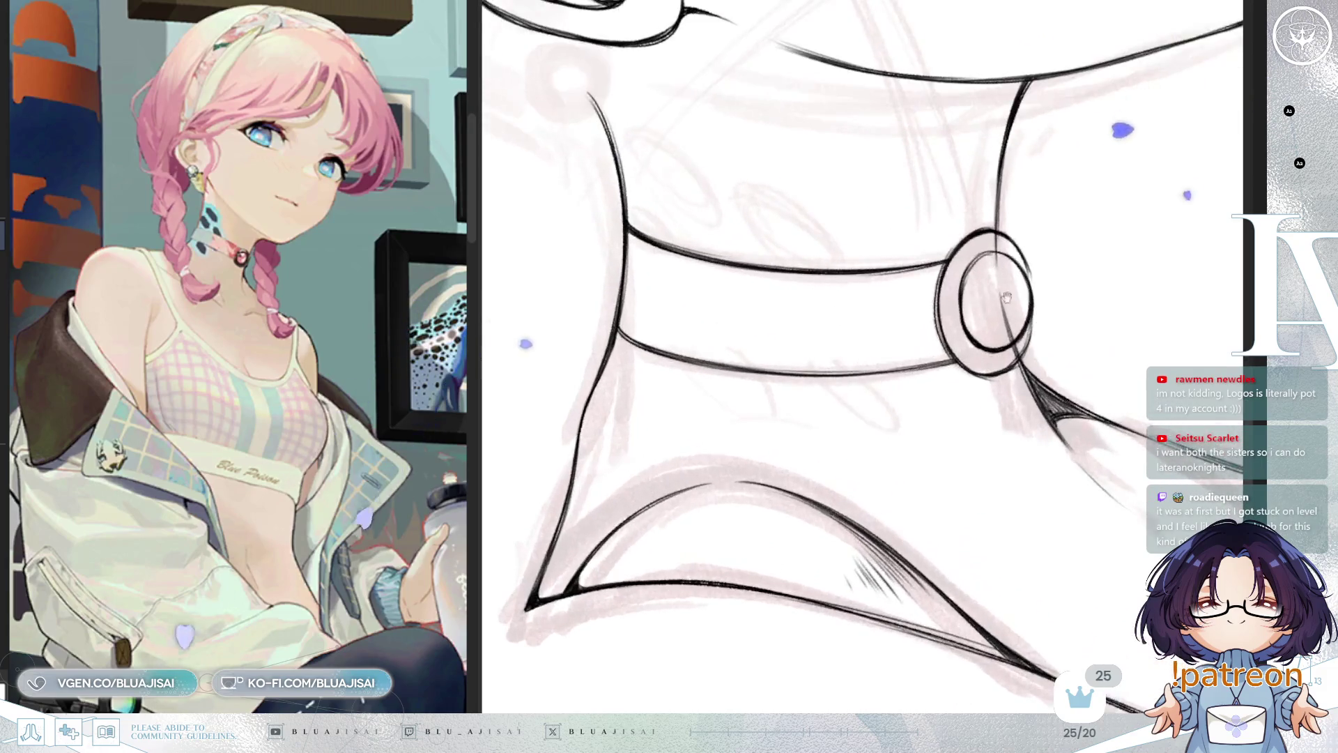
{"action": "key", "text": "h"}
{"action": "scroll", "coordinate": [872, 401], "scroll_direction": "up", "scroll_amount": 3}
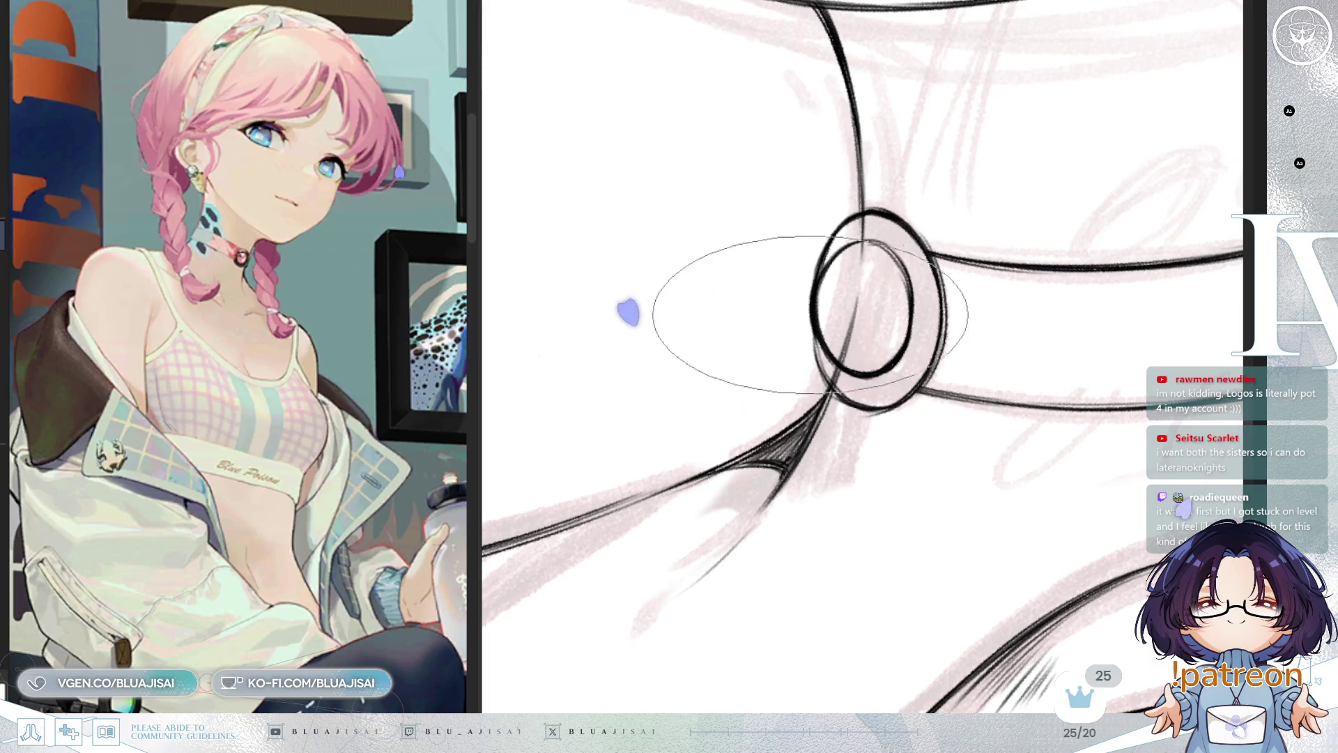
{"action": "mouse_move", "coordinate": [810, 314]}
{"action": "left_mouse_down"}
{"action": "mouse_move", "coordinate": [776, 298]}
{"action": "mouse_move", "coordinate": [820, 269]}
{"action": "left_mouse_up"}
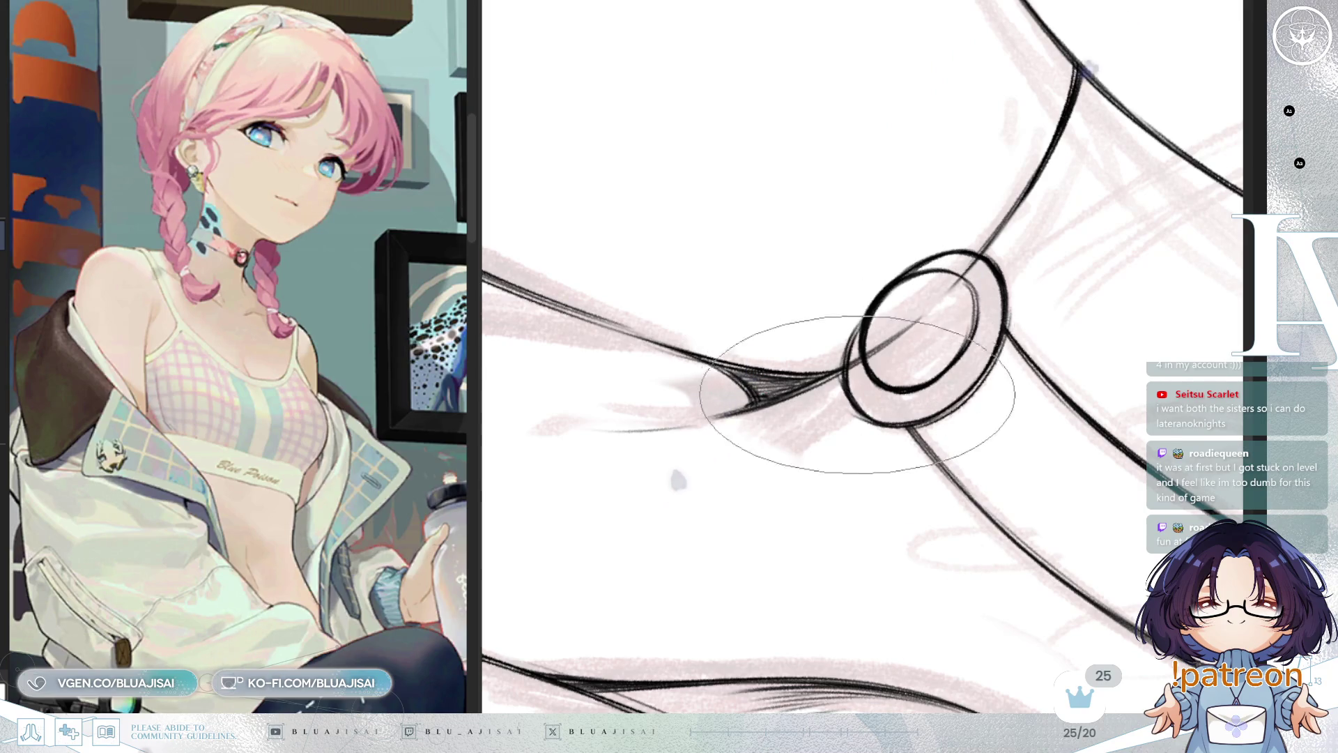
{"action": "left_click_drag", "start_coordinate": [846, 307], "coordinate": [836, 354]}
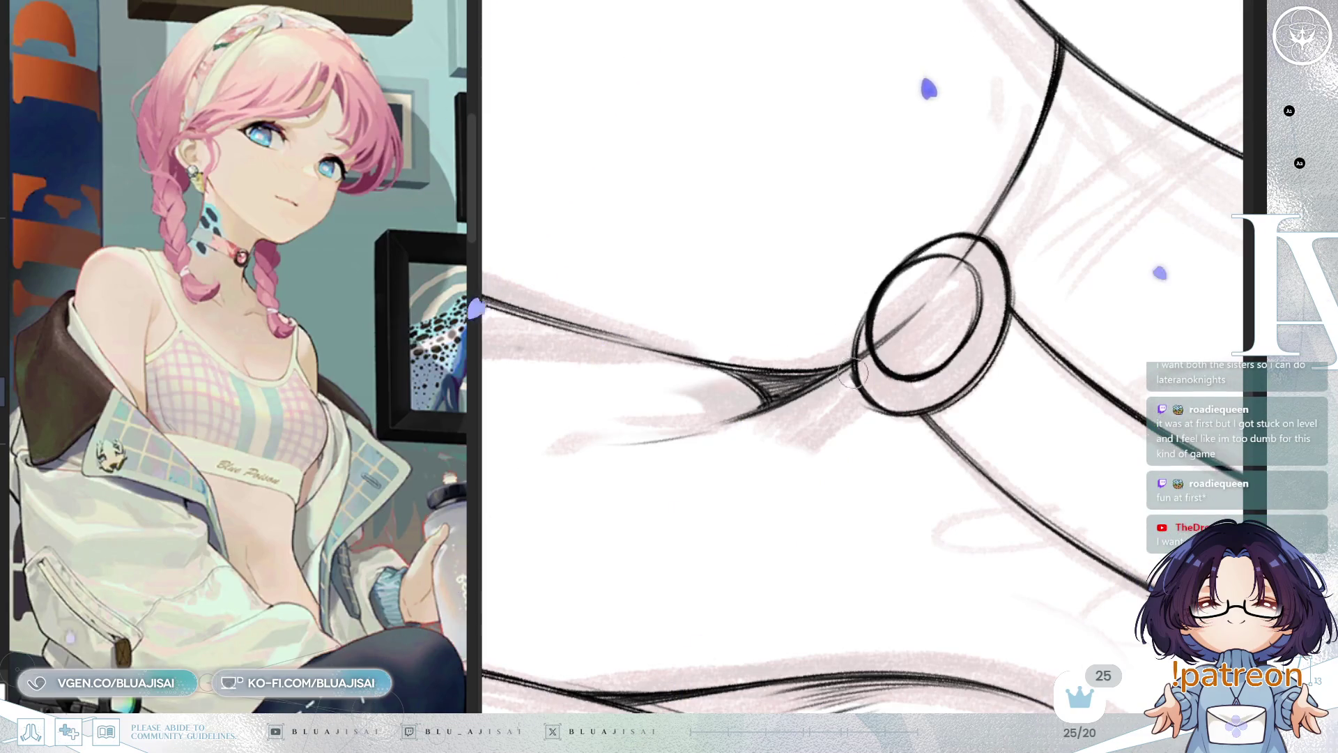
{"action": "left_click_drag", "start_coordinate": [884, 427], "coordinate": [839, 416]}
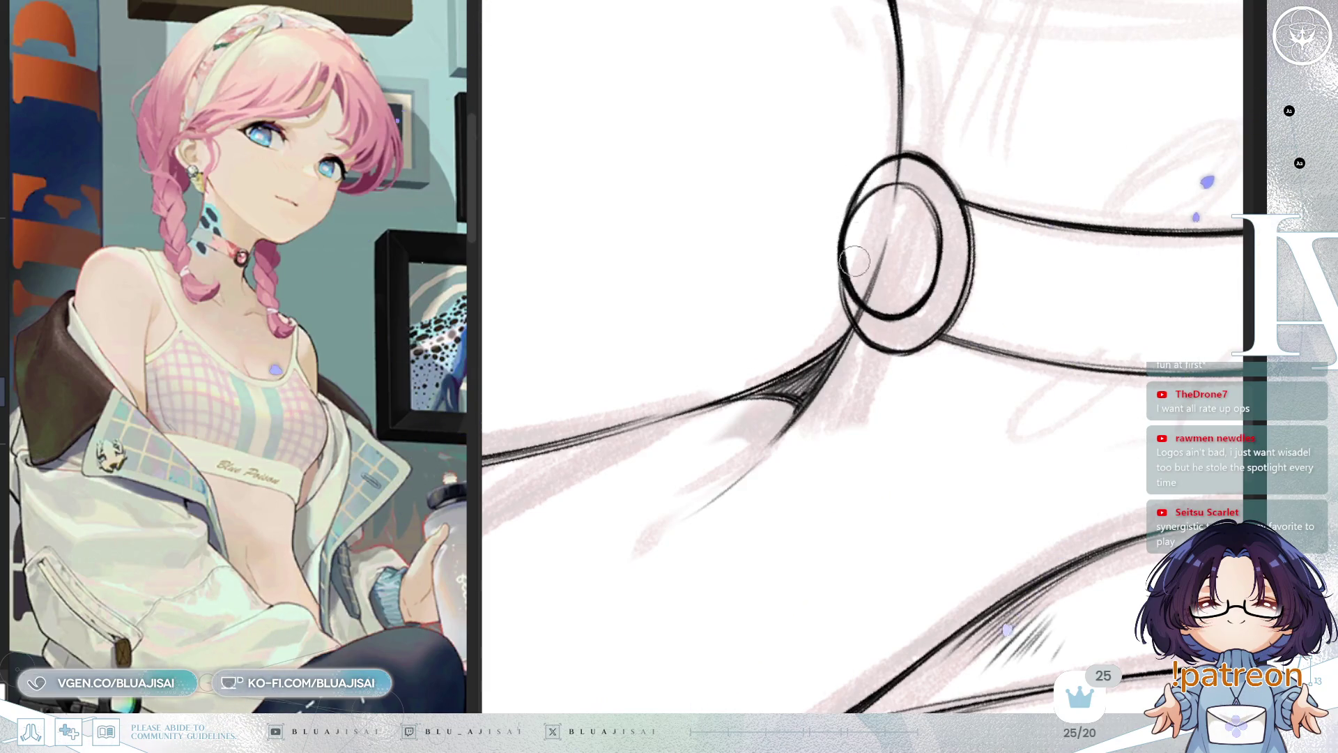
{"action": "left_click_drag", "start_coordinate": [857, 279], "coordinate": [933, 204]}
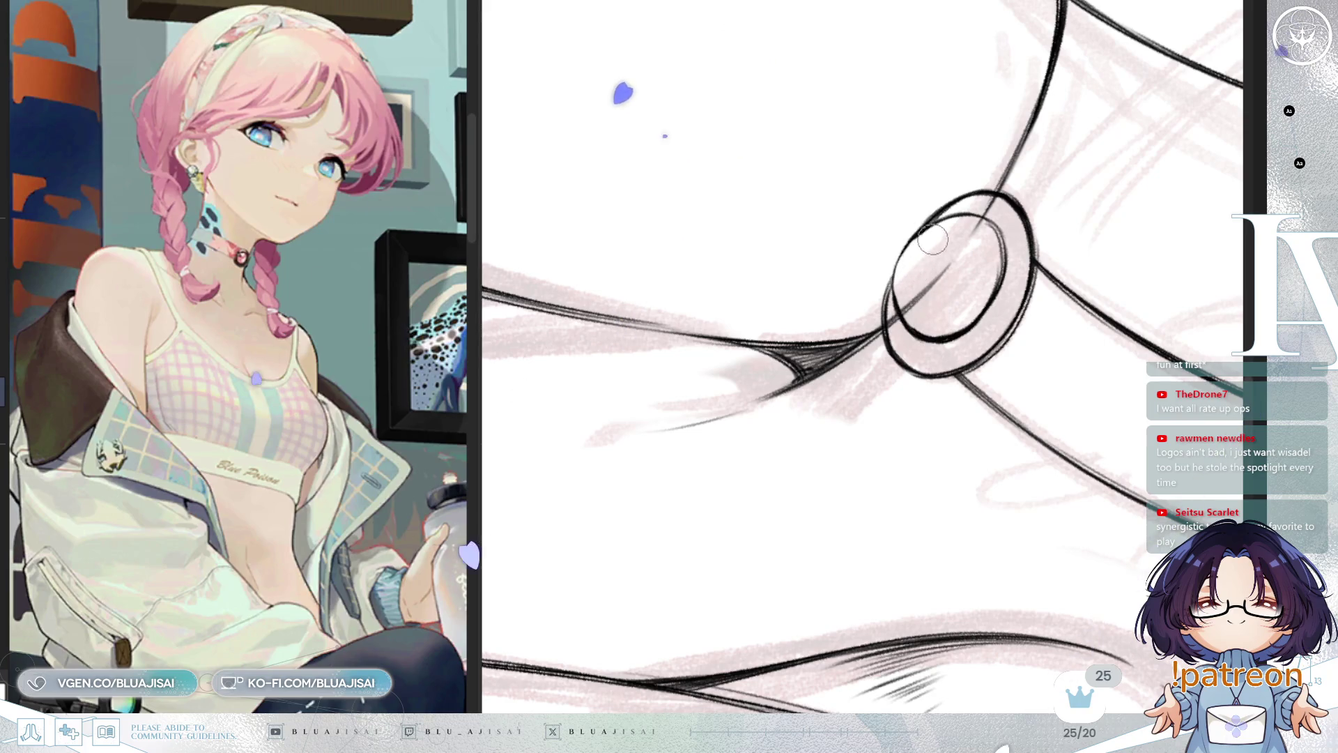
{"action": "left_click_drag", "start_coordinate": [932, 240], "coordinate": [892, 304]}
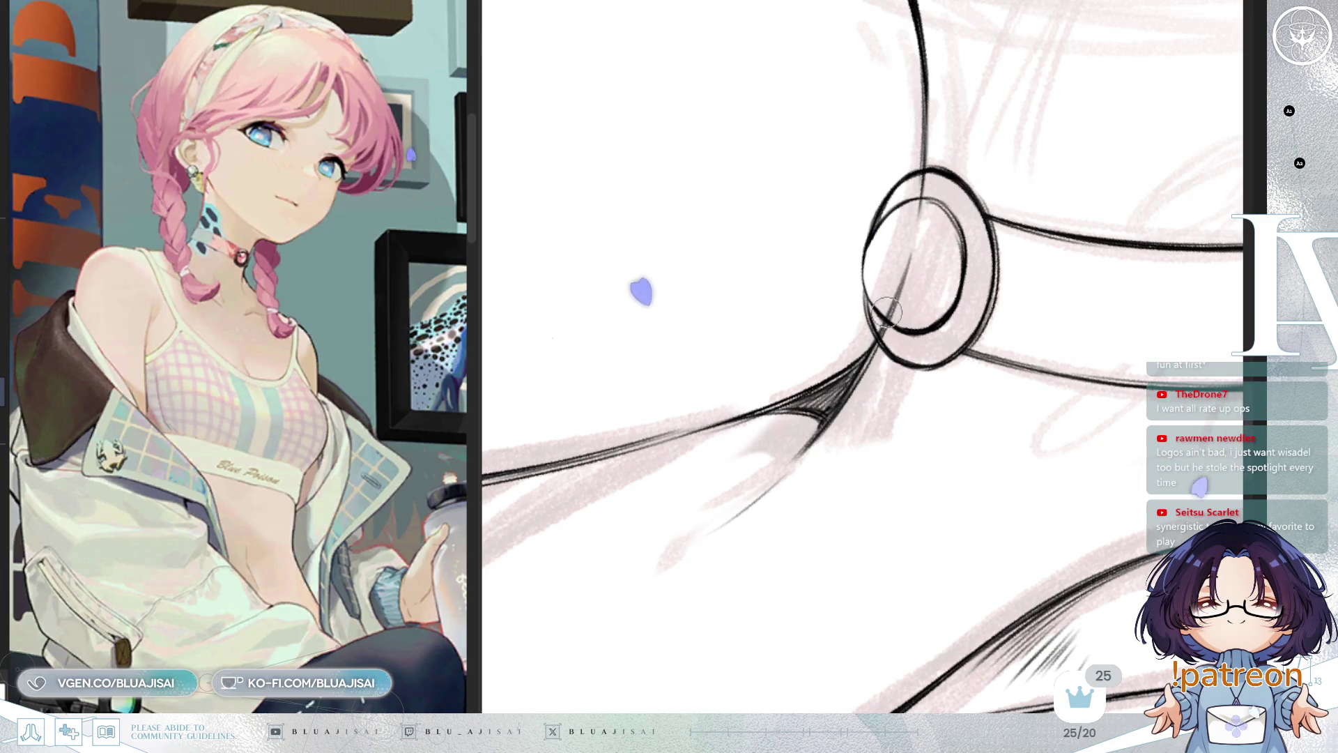
{"action": "key", "text": "minus"}
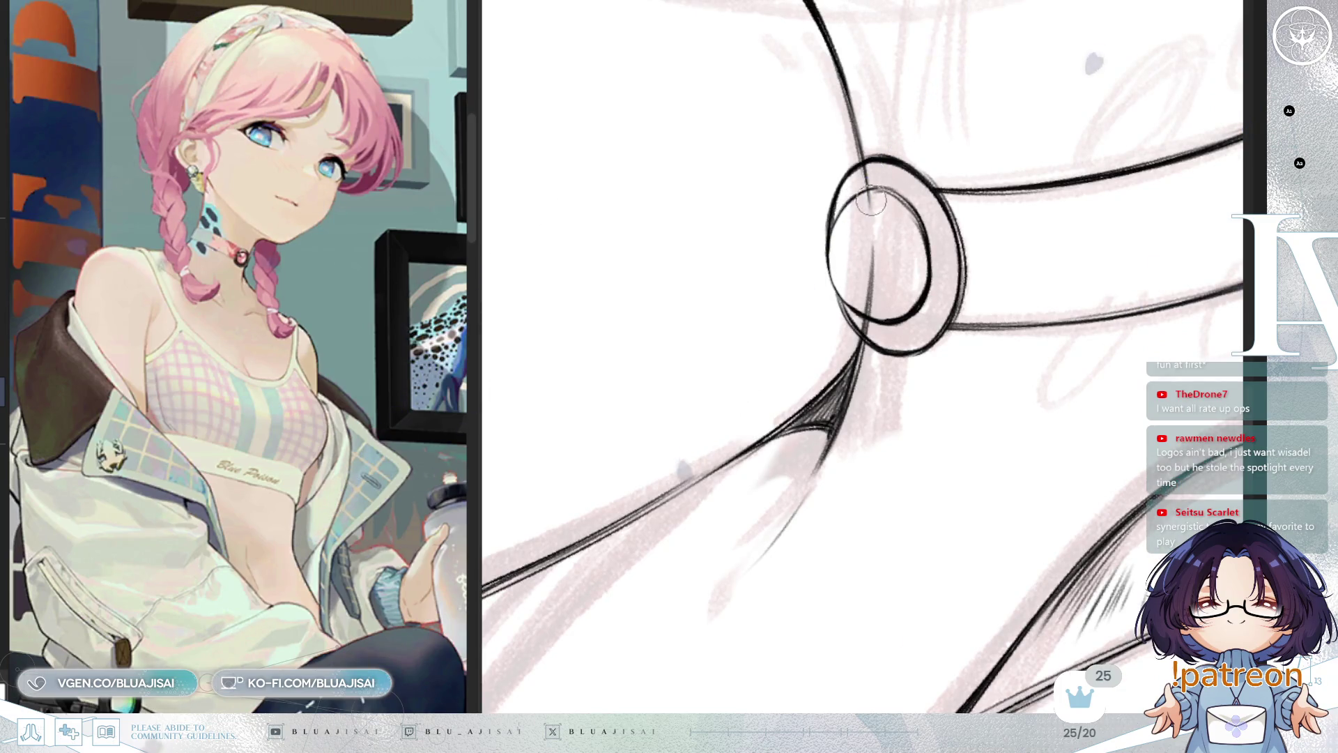
{"action": "key", "text": "minus"}
{"action": "key", "text": "minus"}
{"action": "key", "text": "minus"}
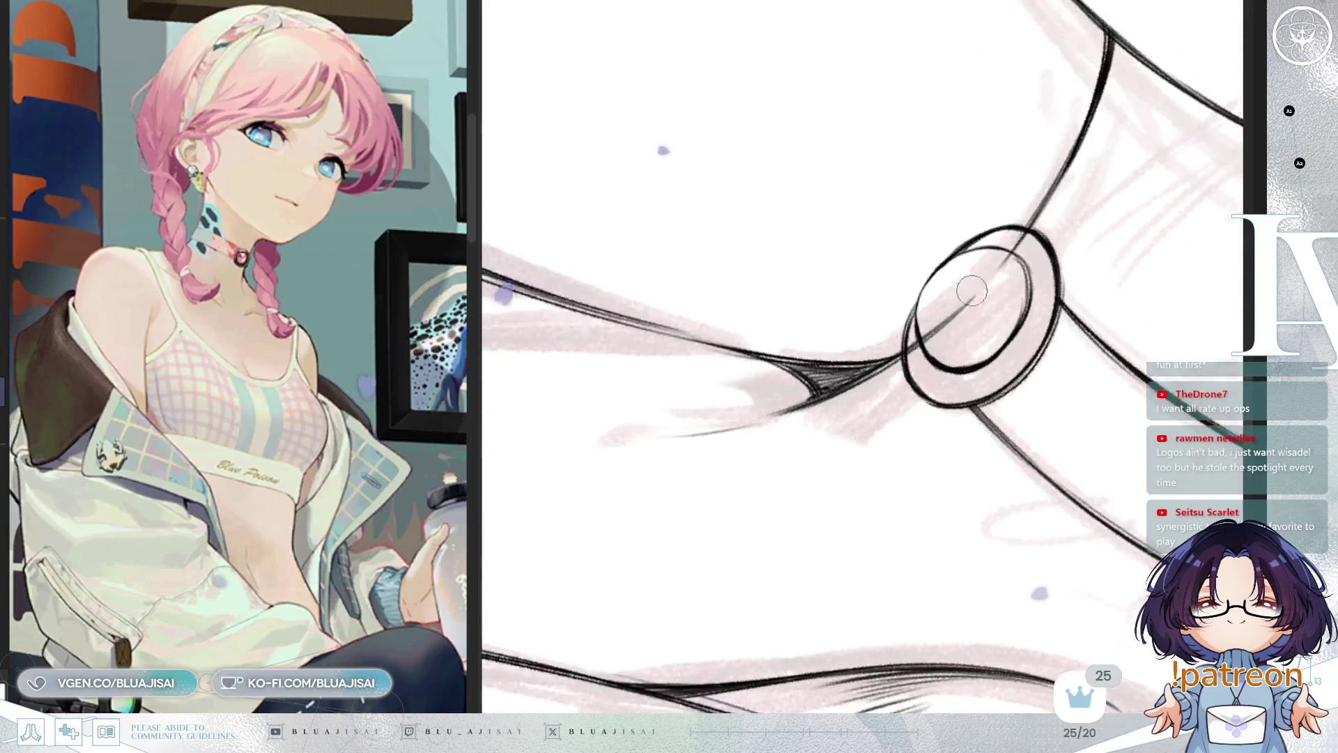
{"action": "key", "text": "minus"}
{"action": "key", "text": "minus"}
{"action": "key", "text": "minus"}
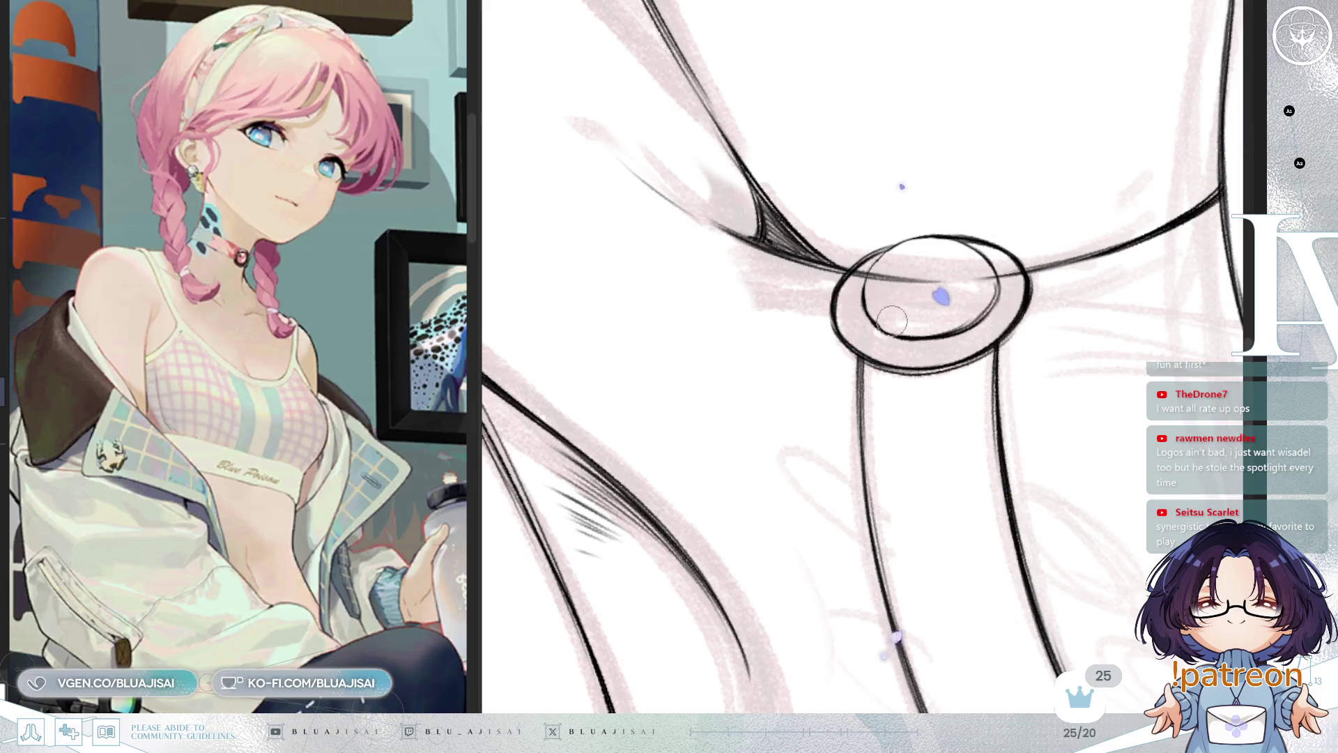
{"action": "key", "text": "minus"}
{"action": "key", "text": "minus"}
{"action": "key", "text": "minus"}
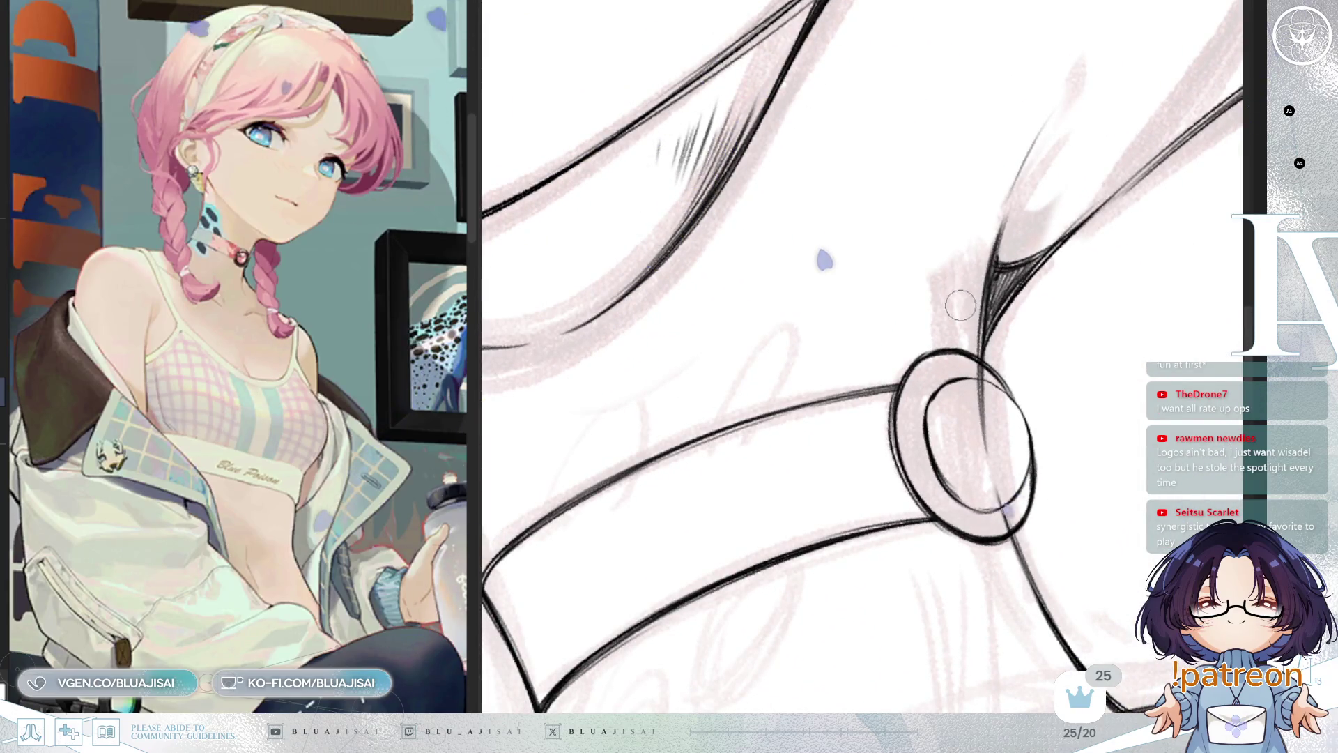
{"action": "key", "text": "minus"}
{"action": "left_click_drag", "start_coordinate": [944, 308], "coordinate": [899, 248]}
{"action": "key", "text": "minus"}
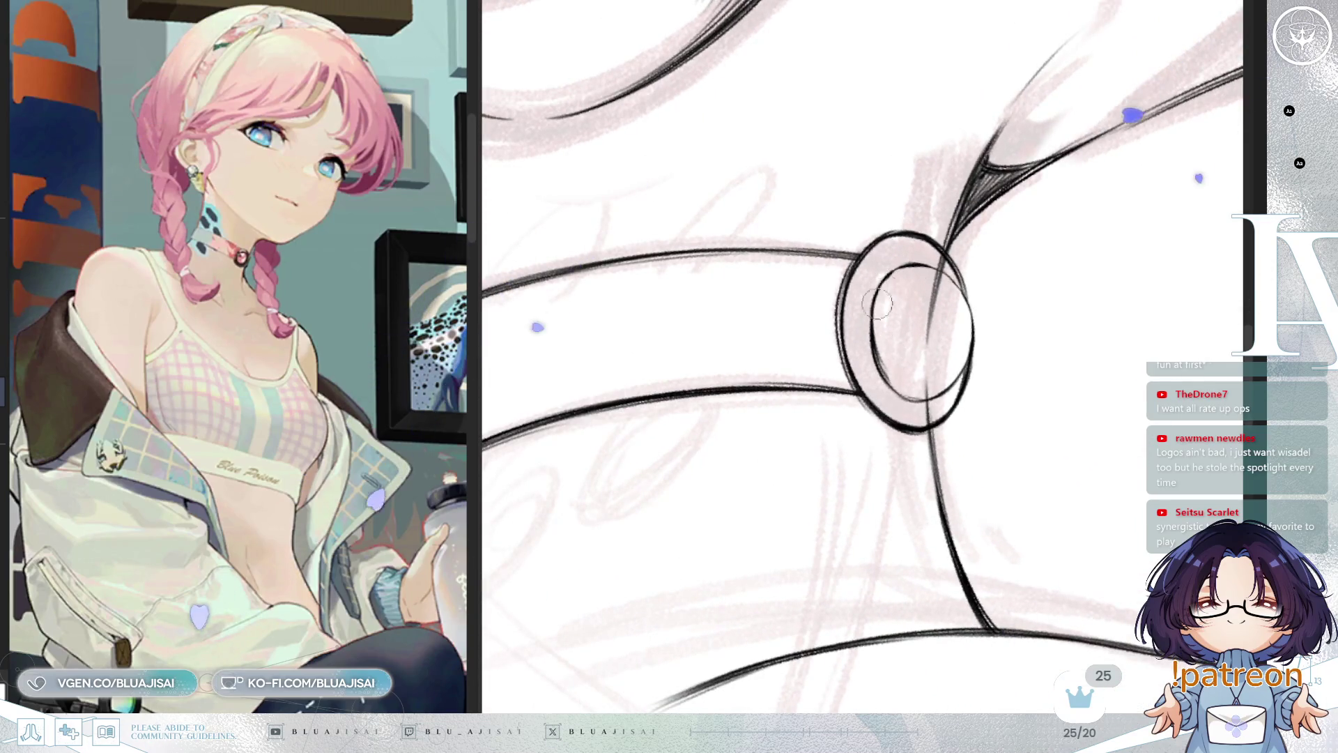
{"action": "mouse_move", "coordinate": [870, 323]}
{"action": "left_mouse_down"}
{"action": "mouse_move", "coordinate": [1027, 402]}
{"action": "mouse_move", "coordinate": [1033, 368]}
{"action": "mouse_move", "coordinate": [1036, 379]}
{"action": "mouse_move", "coordinate": [1075, 342]}
{"action": "left_mouse_up"}
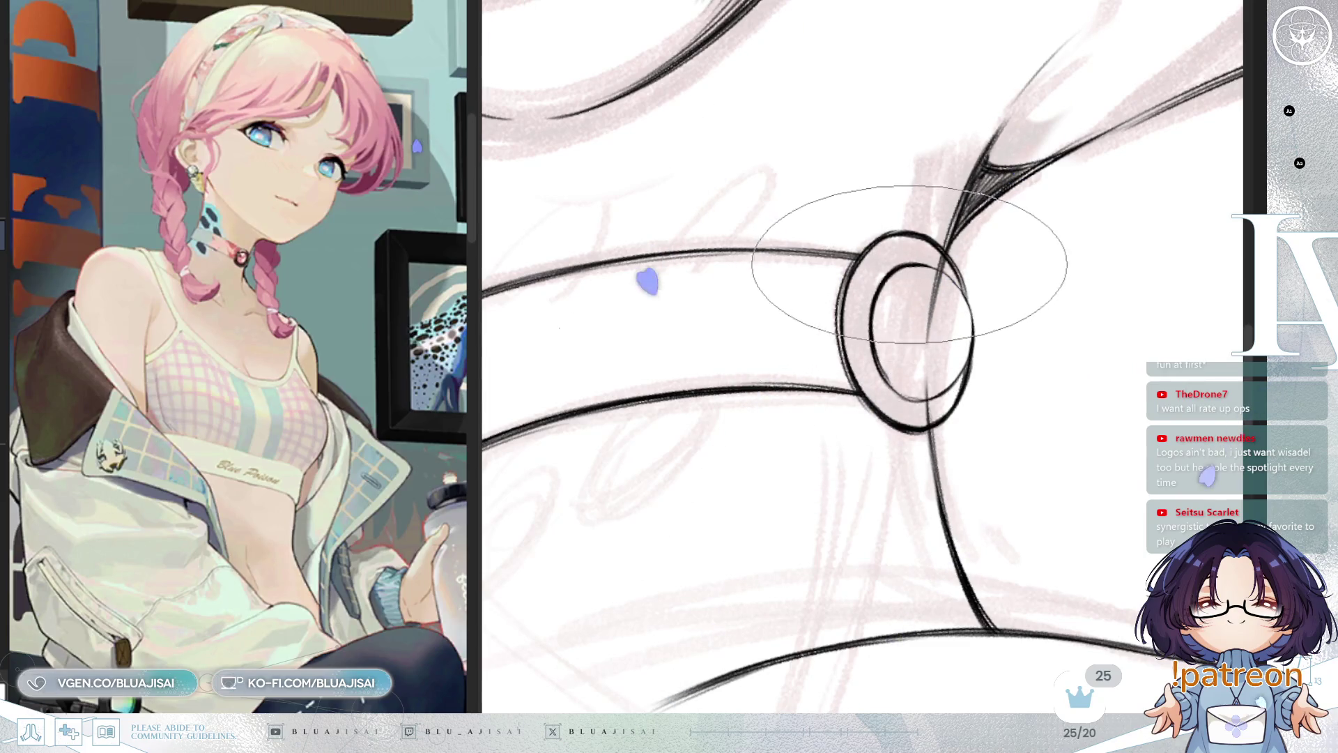
Rotate the view clockwise five steps with key 6 and recentre it on the ring
{"action": "key", "text": "6"}
{"action": "key", "text": "6"}
{"action": "key", "text": "6"}
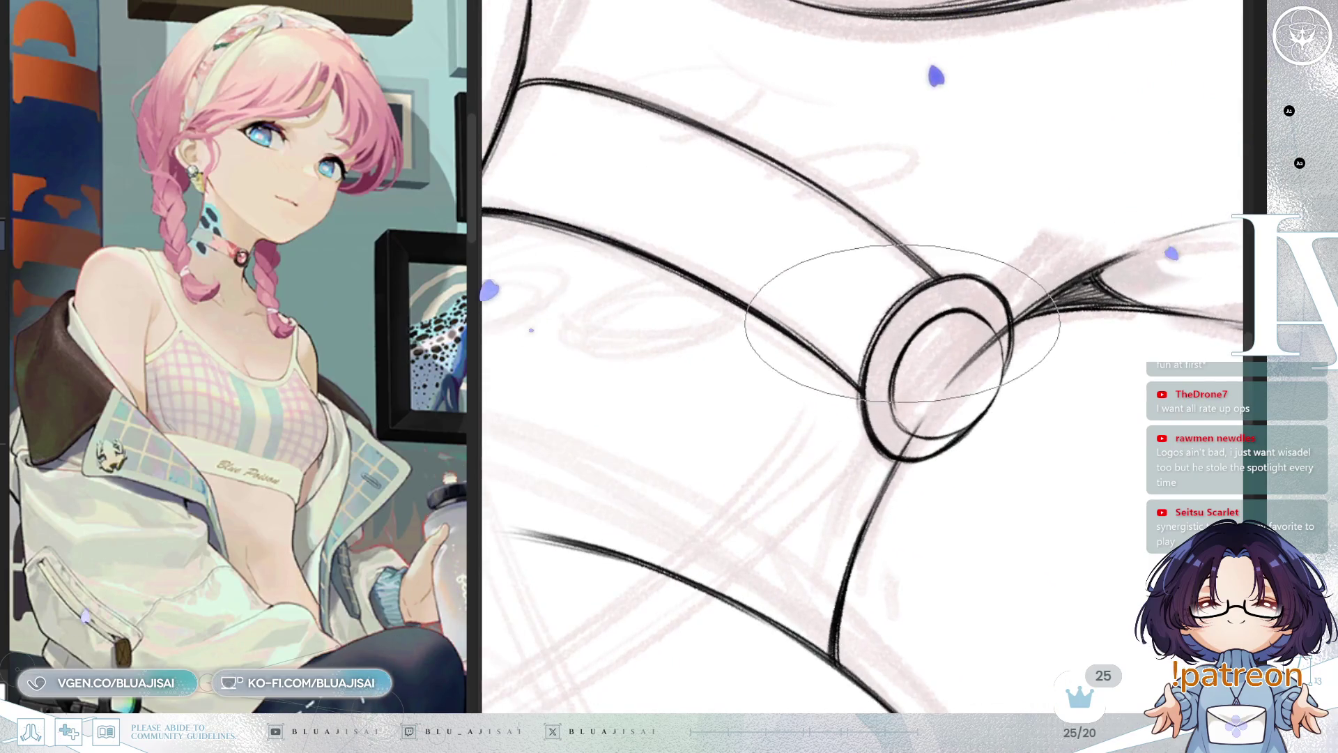
{"action": "key", "text": "6"}
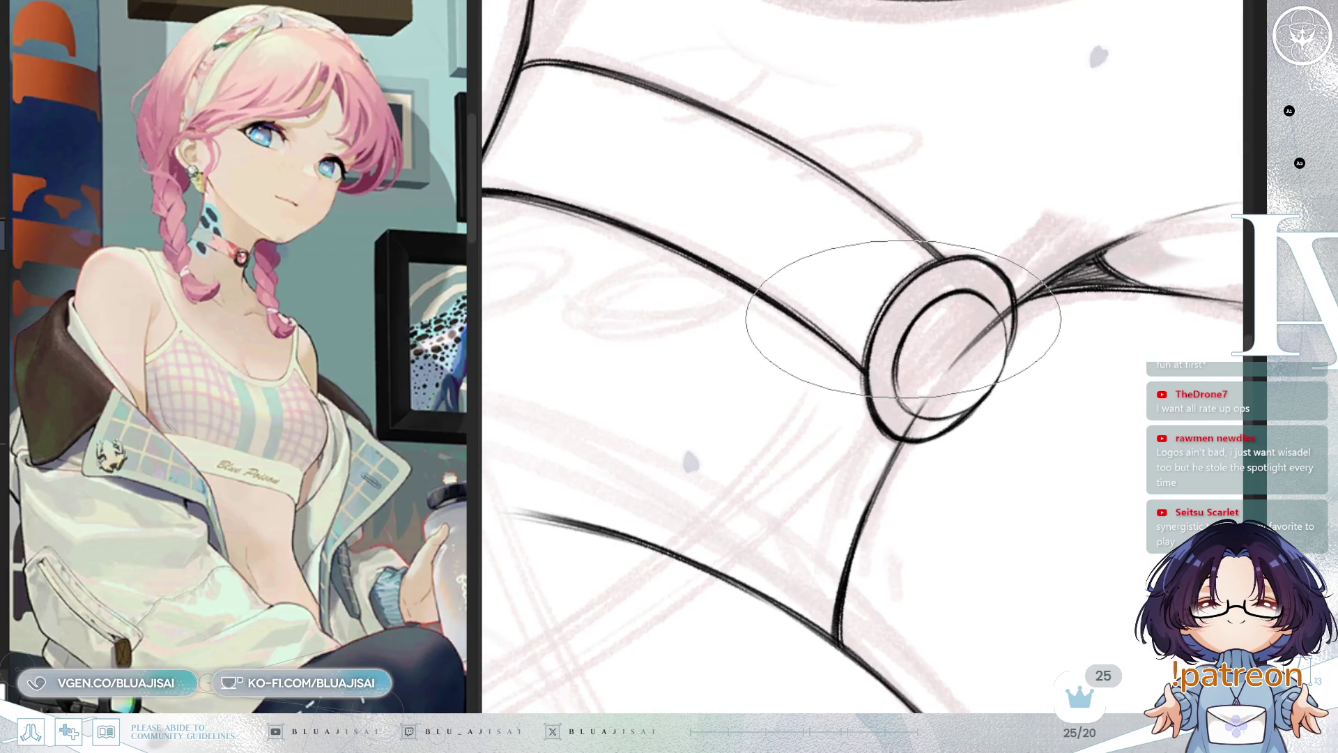
{"action": "key", "text": "6"}
{"action": "key", "text": "6"}
{"action": "key", "text": "6"}
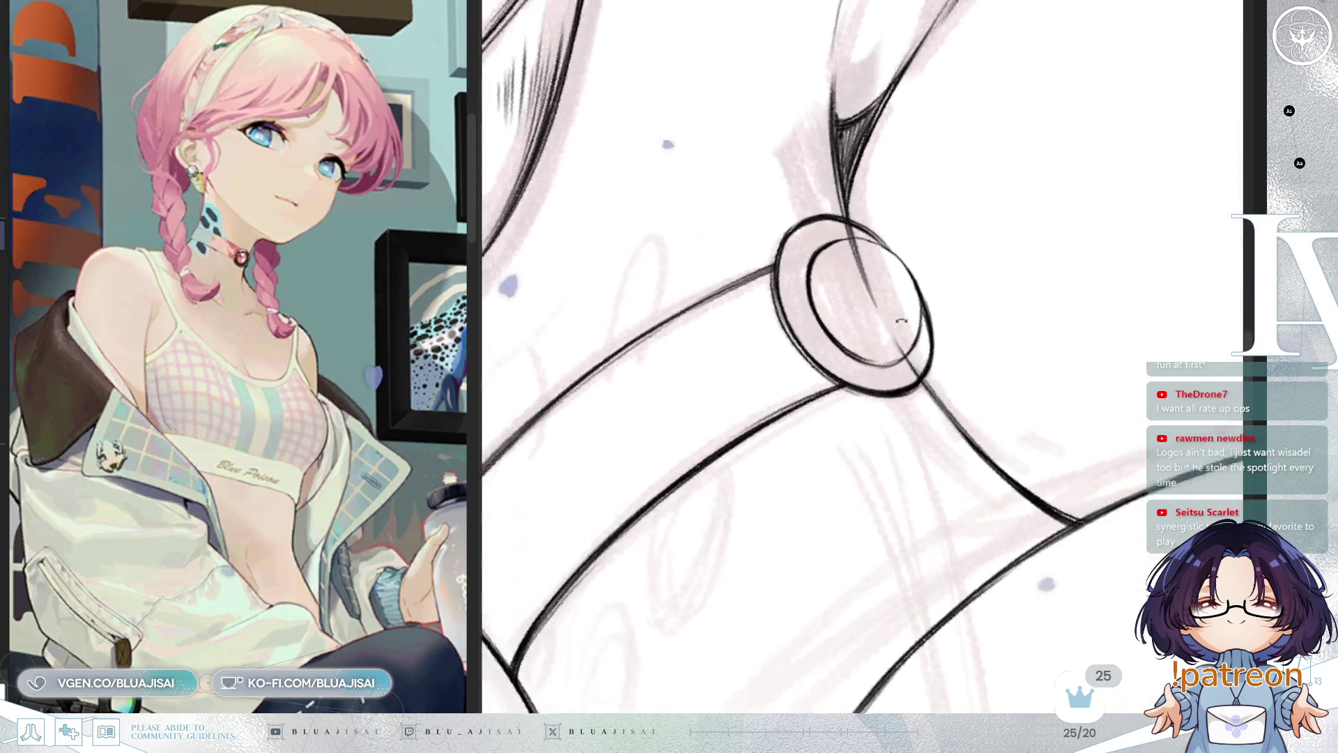
{"action": "key", "text": "6"}
{"action": "key", "text": "6"}
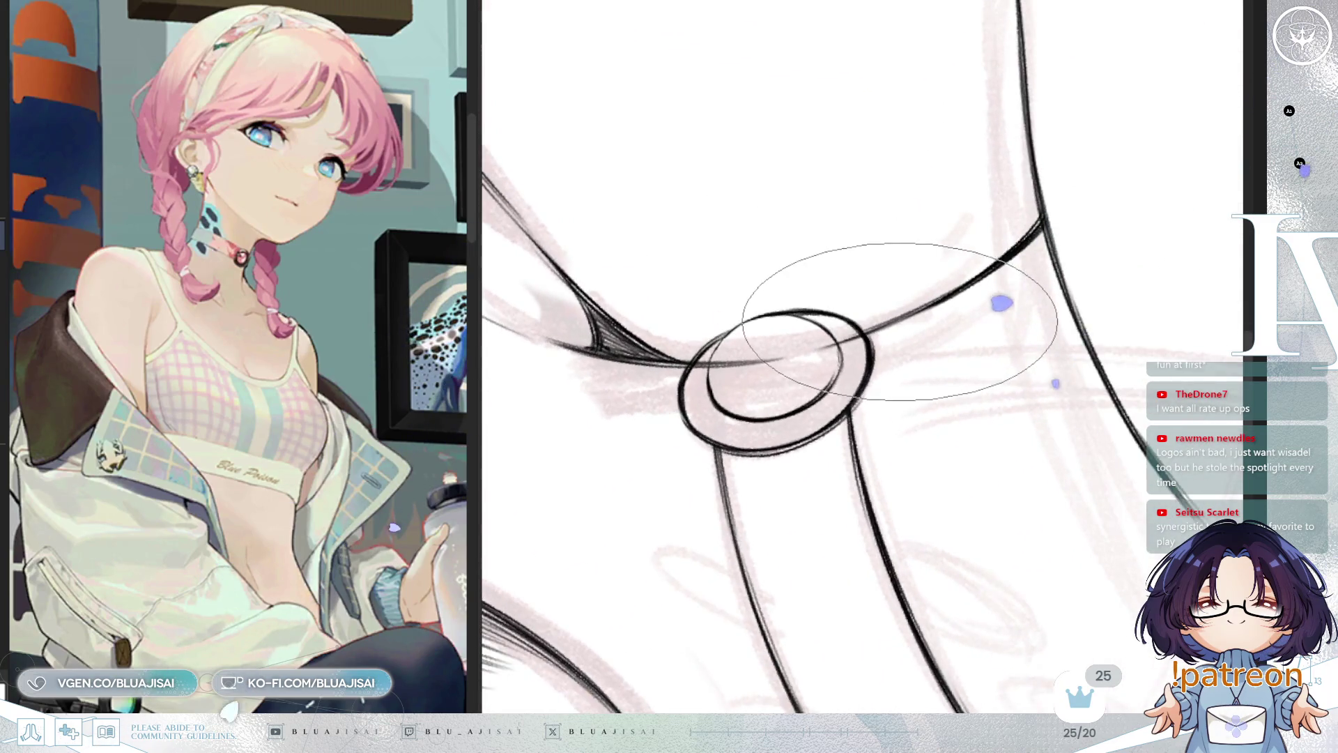
{"action": "key", "text": "6"}
{"action": "left_click_drag", "start_coordinate": [884, 350], "coordinate": [991, 259]}
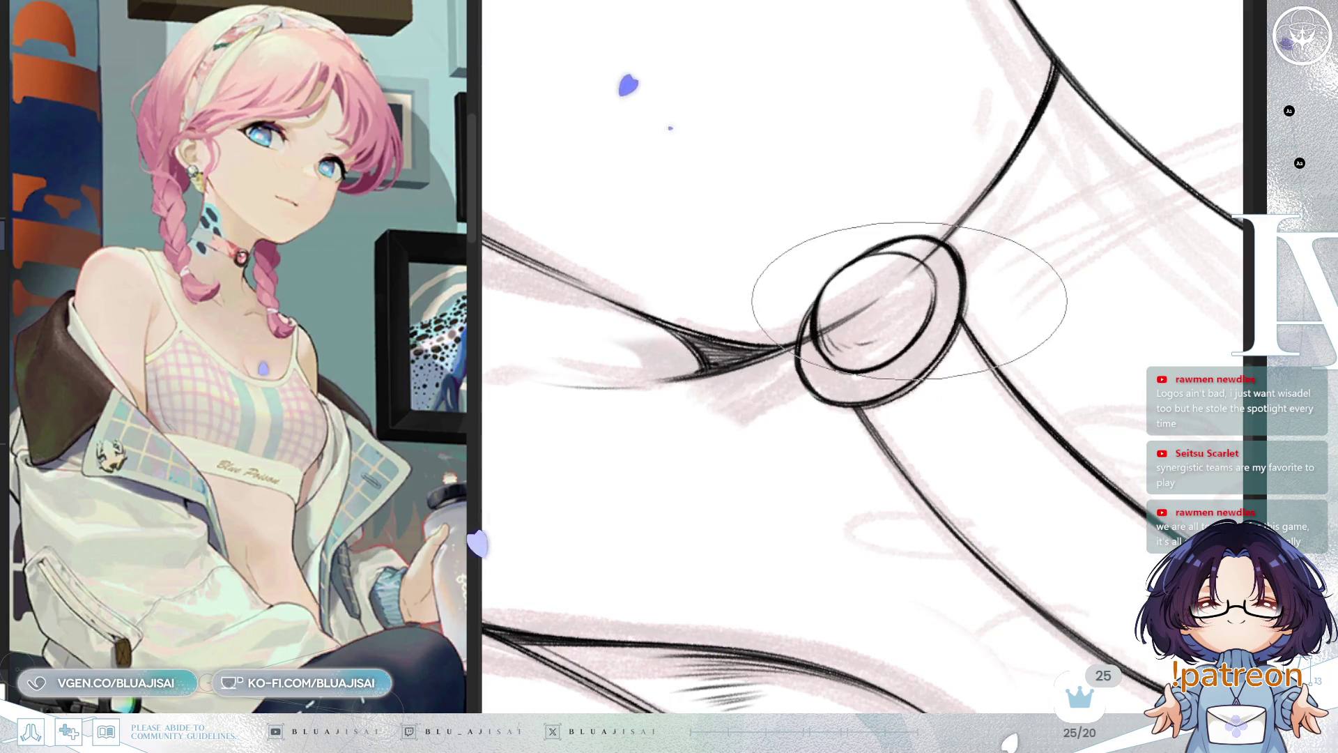
Fine-tune the view angle, then re-ink the line around the choker ring
{"action": "key", "text": "4"}
{"action": "key", "text": "4"}
{"action": "key", "text": "4"}
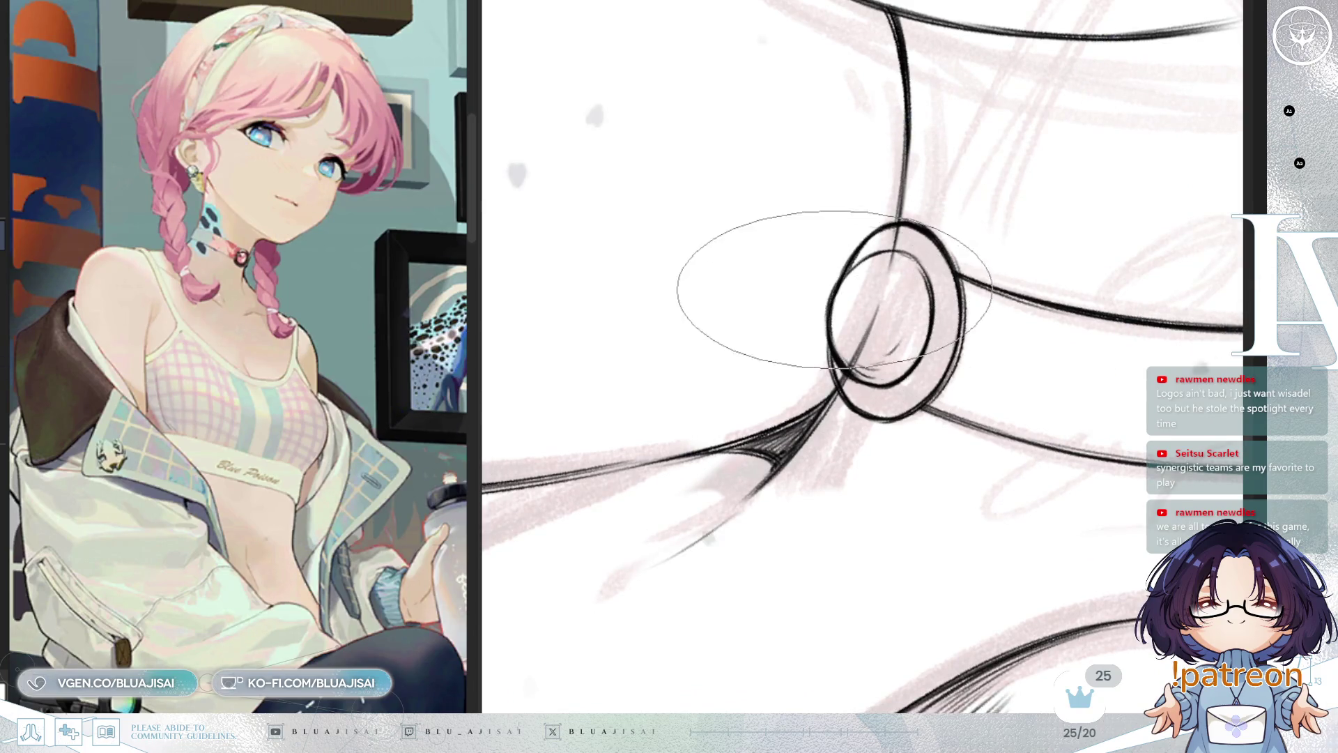
{"action": "key", "text": "4"}
{"action": "key", "text": "4"}
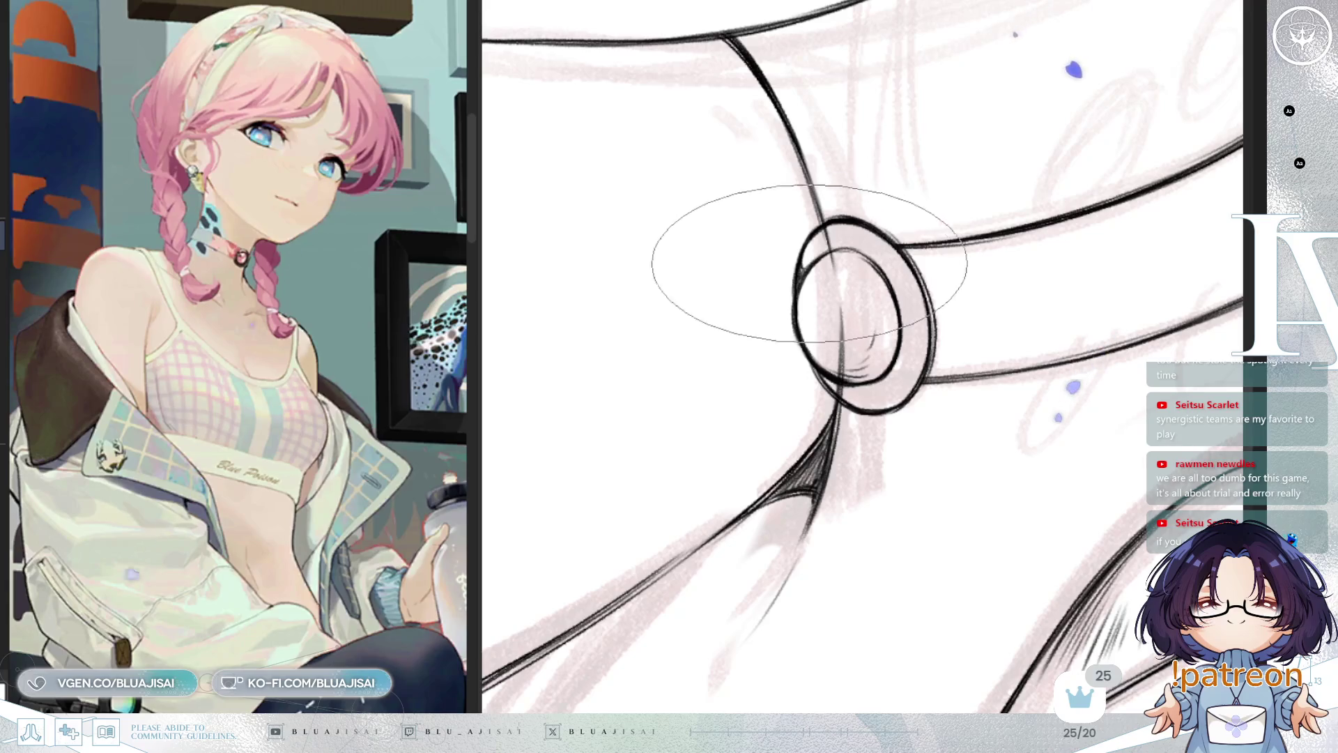
{"action": "key", "text": "6"}
{"action": "key", "text": "6"}
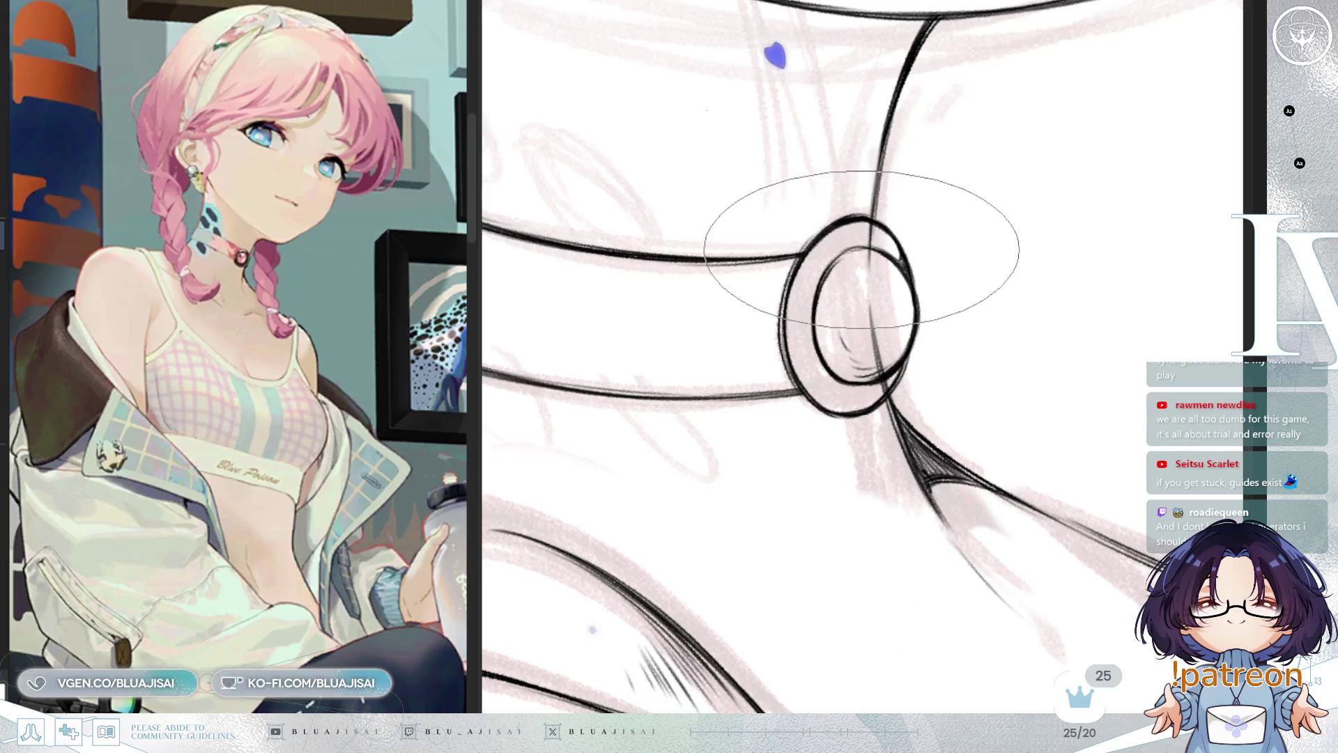
{"action": "left_click_drag", "start_coordinate": [879, 239], "coordinate": [861, 243]}
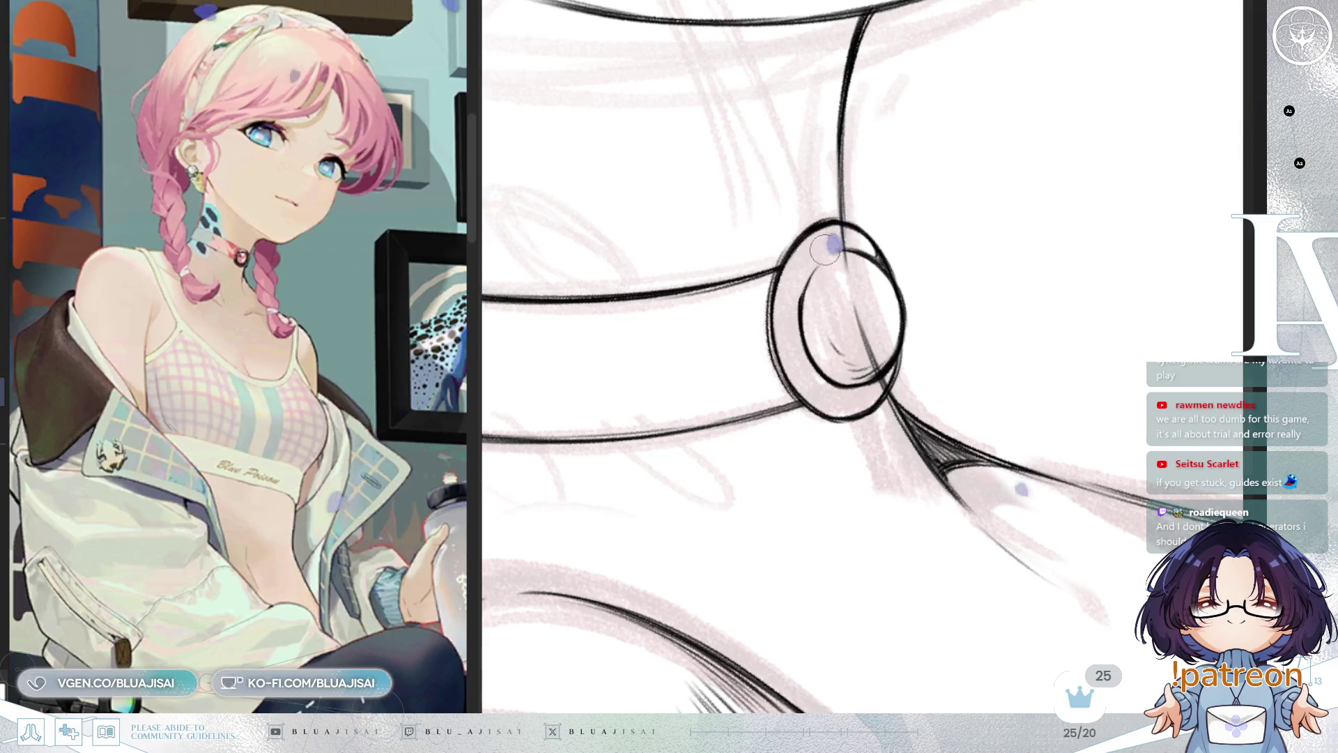
{"action": "mouse_move", "coordinate": [825, 248]}
{"action": "left_mouse_down"}
{"action": "mouse_move", "coordinate": [1006, 326]}
{"action": "mouse_move", "coordinate": [973, 329]}
{"action": "mouse_move", "coordinate": [986, 319]}
{"action": "mouse_move", "coordinate": [993, 332]}
{"action": "mouse_move", "coordinate": [961, 367]}
{"action": "mouse_move", "coordinate": [986, 334]}
{"action": "mouse_move", "coordinate": [1015, 332]}
{"action": "mouse_move", "coordinate": [985, 328]}
{"action": "mouse_move", "coordinate": [1125, 335]}
{"action": "mouse_move", "coordinate": [1124, 358]}
{"action": "left_mouse_up"}
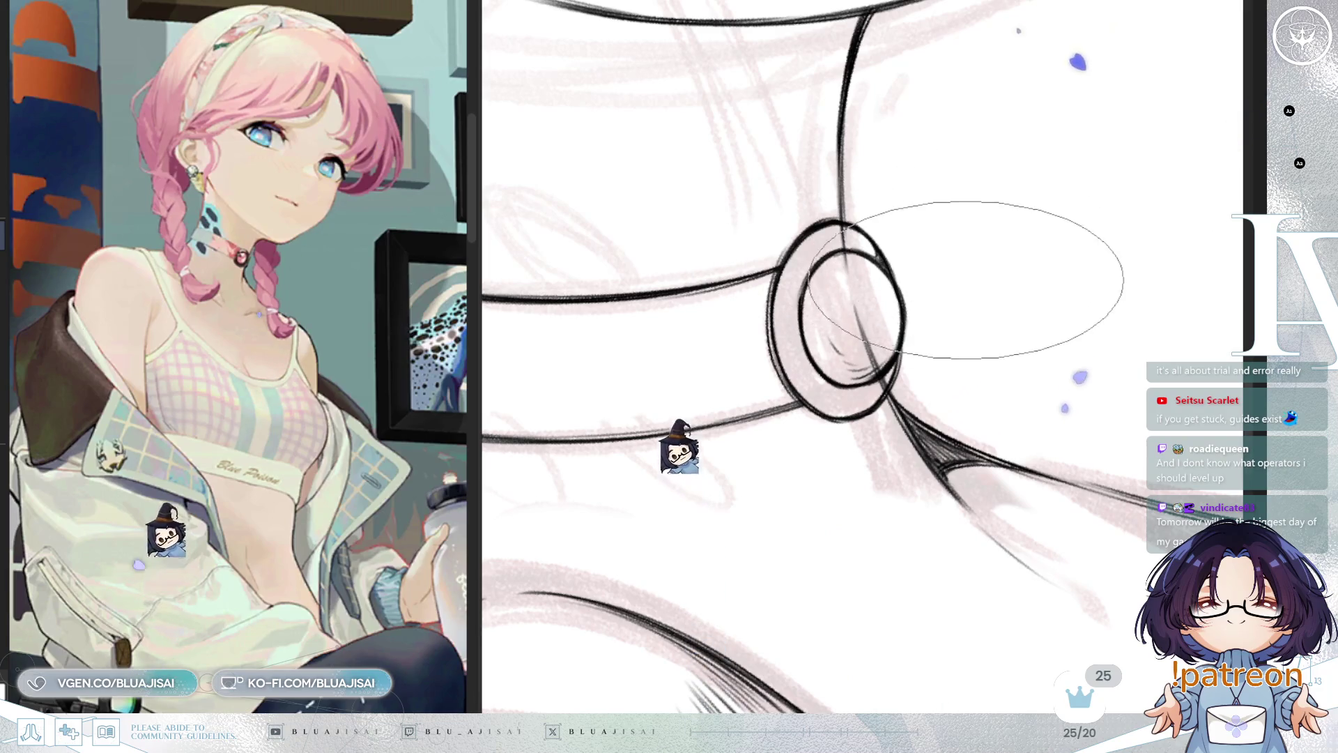
{"action": "scroll", "coordinate": [949, 275], "scroll_direction": "down", "scroll_amount": 2}
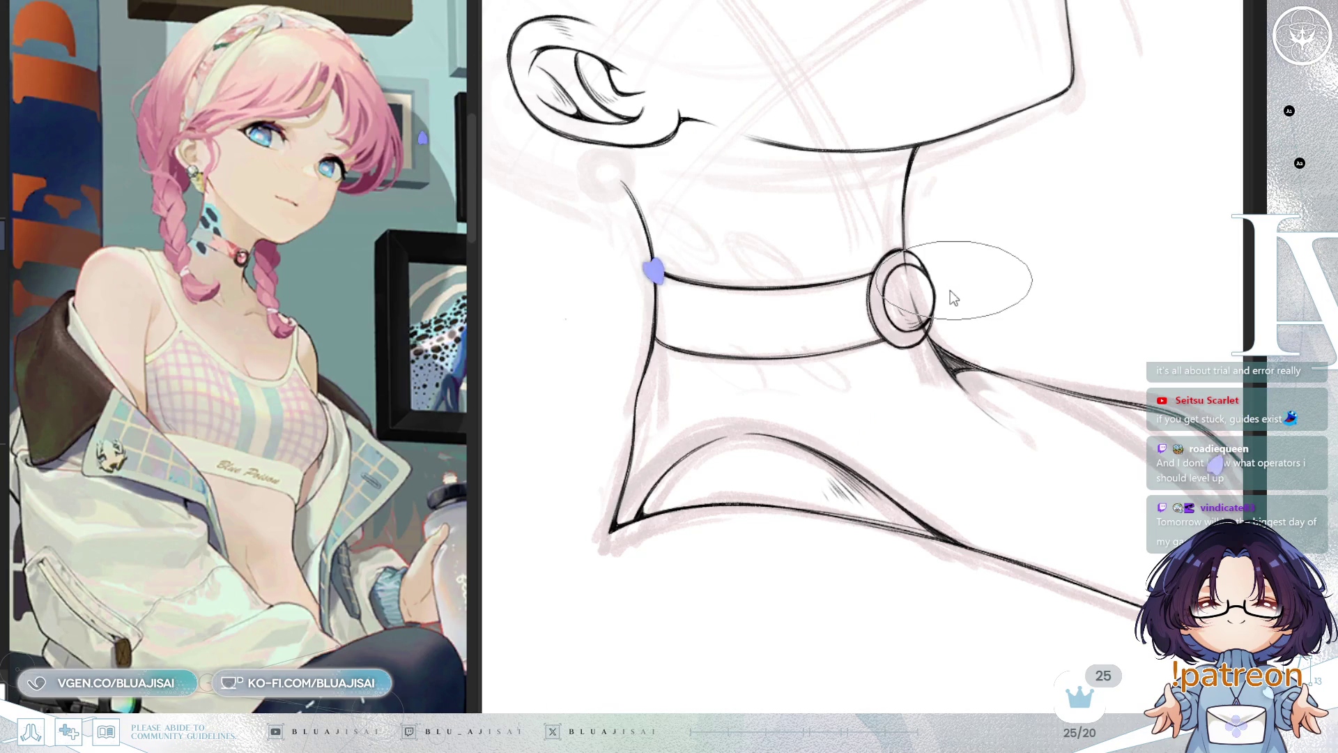
{"action": "mouse_move", "coordinate": [950, 290]}
{"action": "left_mouse_down"}
{"action": "mouse_move", "coordinate": [926, 295]}
{"action": "mouse_move", "coordinate": [911, 324]}
{"action": "left_mouse_up"}
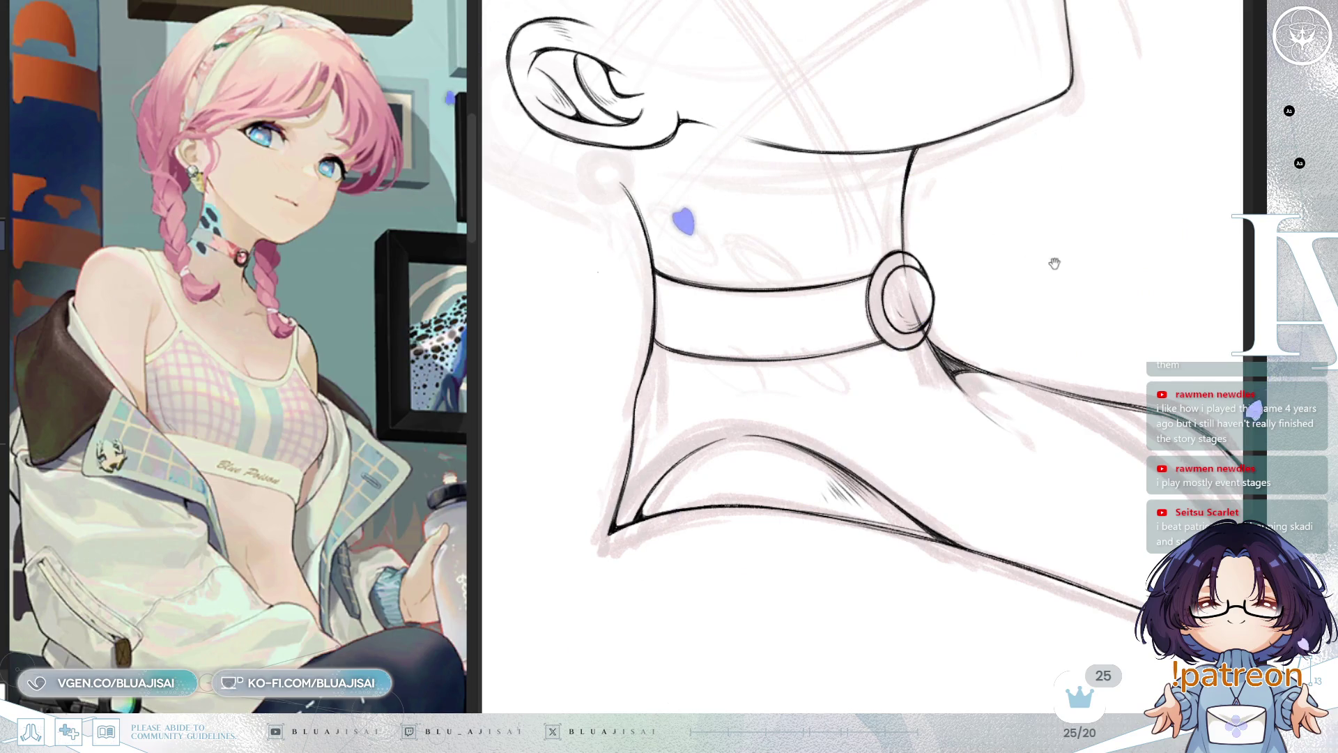
Mirror the canvas horizontally and zoom in on the ring pendant
{"action": "left_click_drag", "start_coordinate": [1051, 263], "coordinate": [1035, 299]}
{"action": "scroll", "coordinate": [1034, 281], "scroll_direction": "down", "scroll_amount": 3}
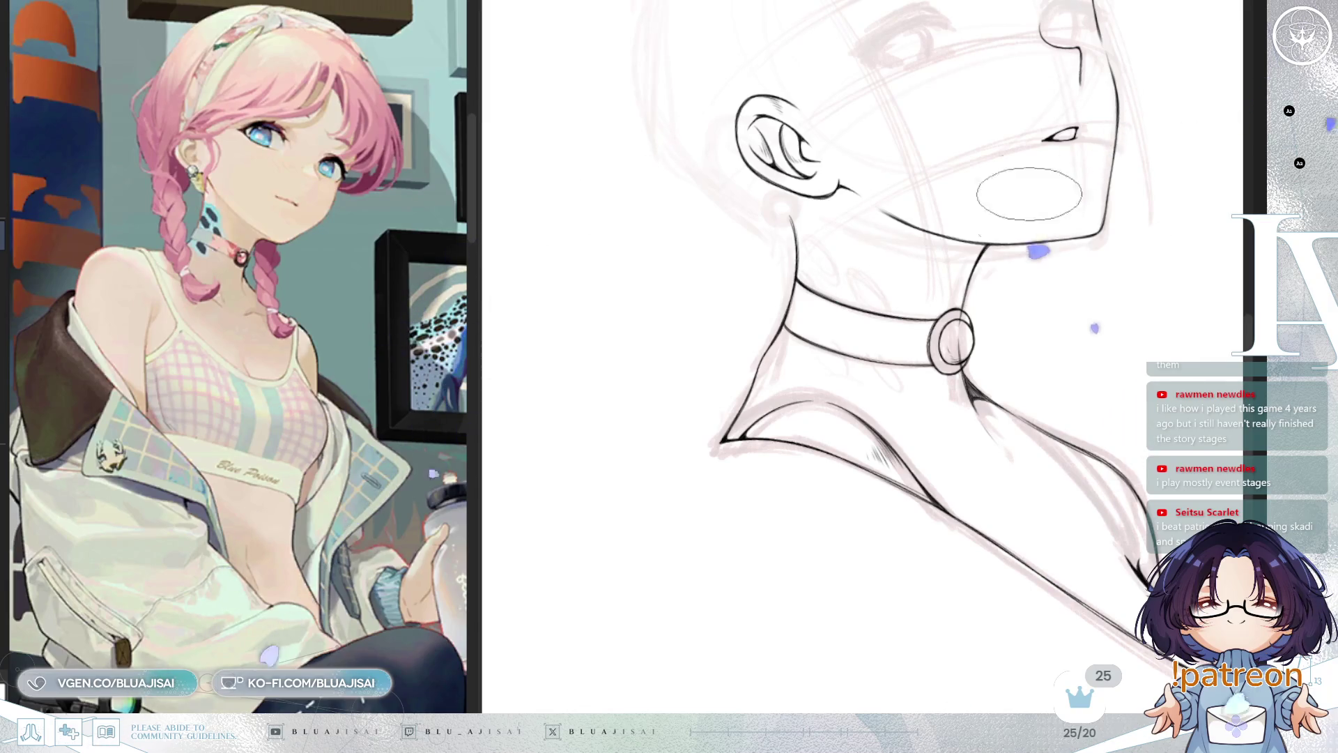
{"action": "scroll", "coordinate": [1030, 193], "scroll_direction": "up", "scroll_amount": 1}
{"action": "scroll", "coordinate": [1041, 342], "scroll_direction": "up", "scroll_amount": 1}
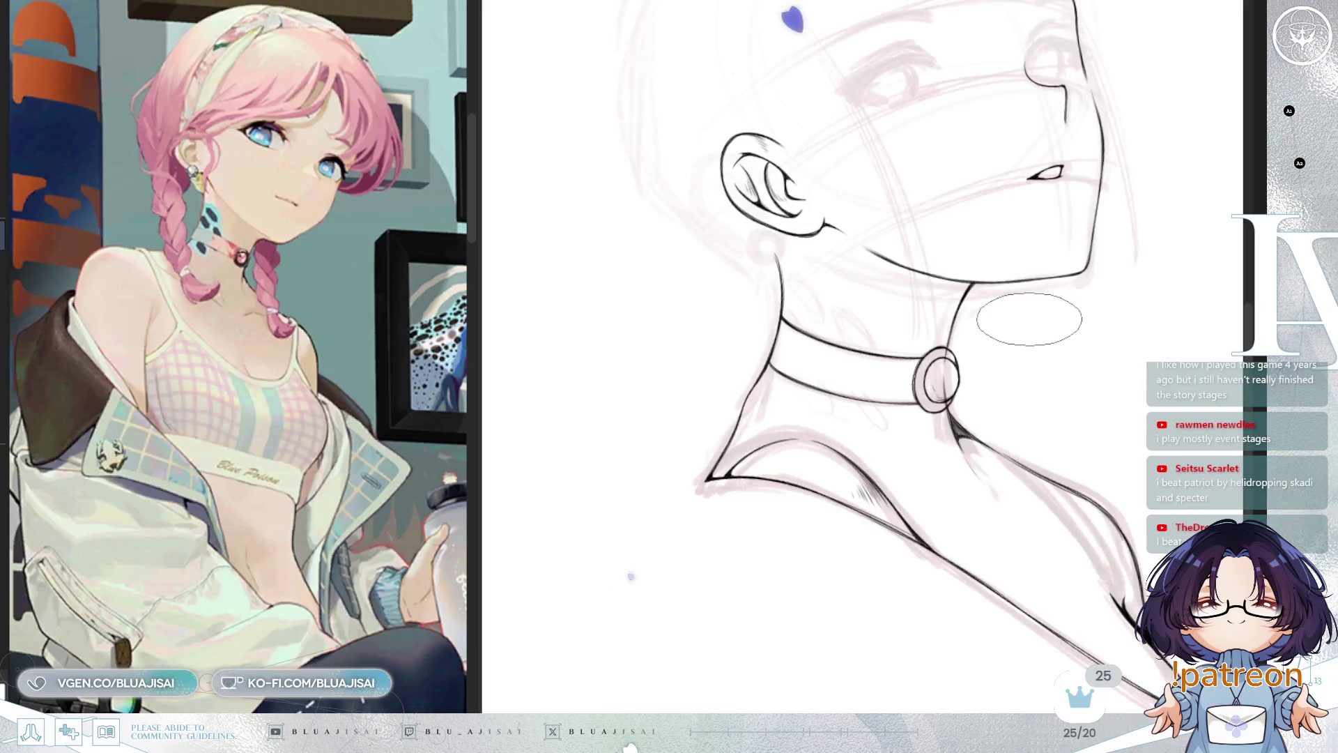
{"action": "key", "text": "h"}
{"action": "mouse_move", "coordinate": [1034, 308]}
{"action": "left_mouse_down"}
{"action": "mouse_move", "coordinate": [1074, 328]}
{"action": "mouse_move", "coordinate": [1097, 301]}
{"action": "left_mouse_up"}
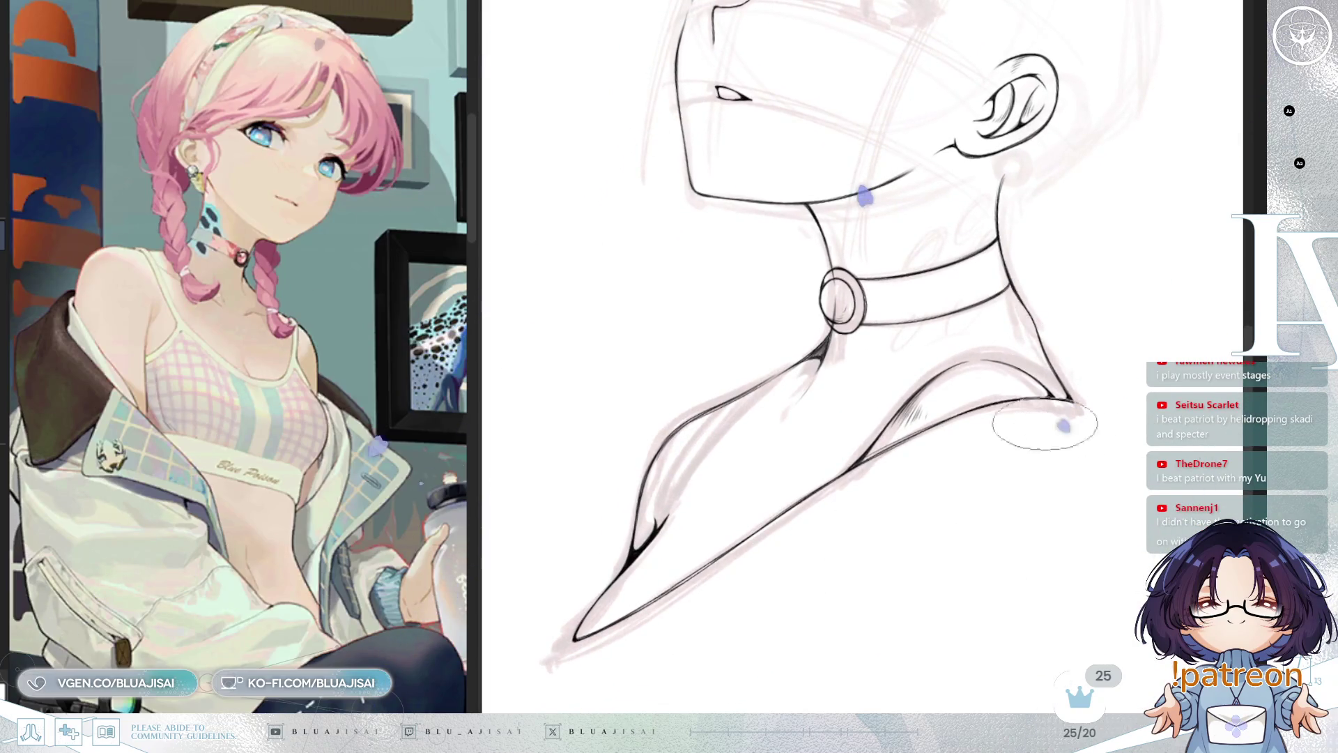
{"action": "scroll", "coordinate": [834, 275], "scroll_direction": "up", "scroll_amount": 5}
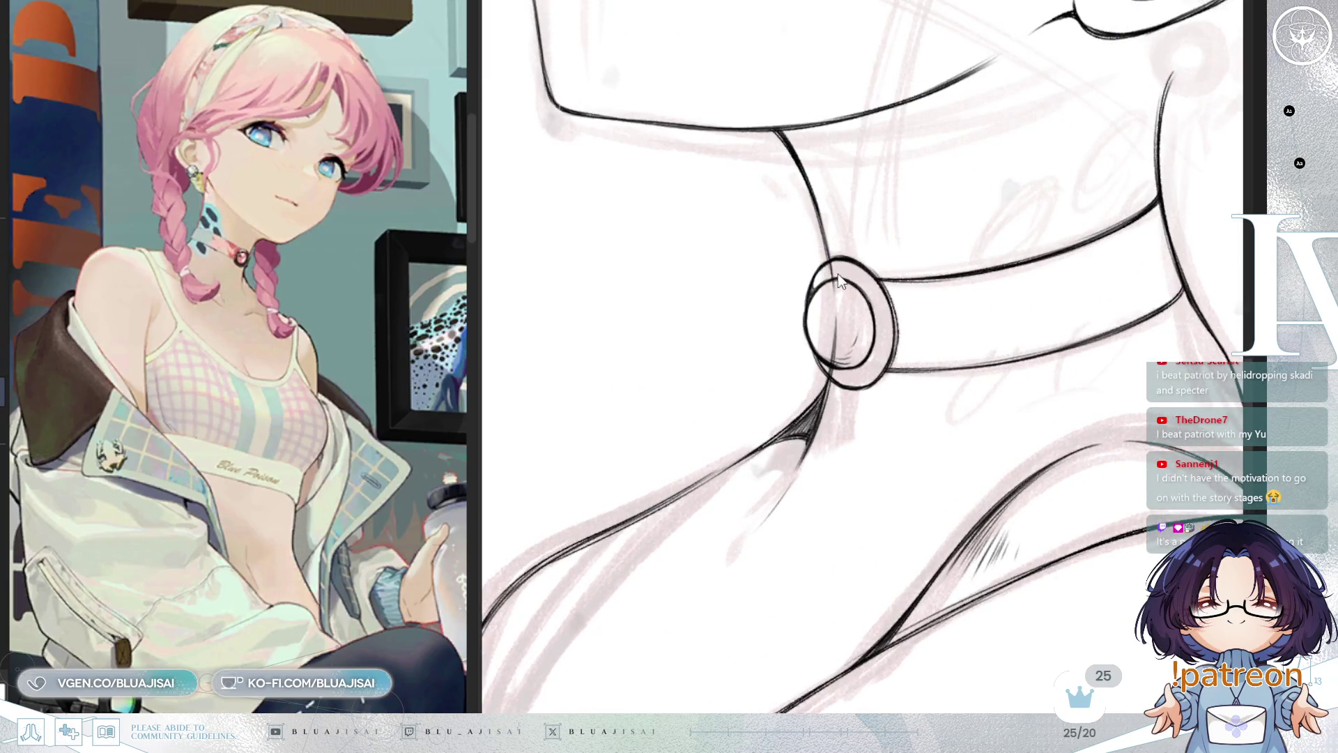
Erase the stray neck line inside the ring, then zoom out to frame head, neck and collar
{"action": "mouse_move", "coordinate": [831, 265]}
{"action": "left_mouse_down"}
{"action": "mouse_move", "coordinate": [837, 362]}
{"action": "mouse_move", "coordinate": [857, 342]}
{"action": "mouse_move", "coordinate": [878, 377]}
{"action": "mouse_move", "coordinate": [865, 402]}
{"action": "mouse_move", "coordinate": [990, 395]}
{"action": "left_mouse_up"}
{"action": "scroll", "coordinate": [864, 340], "scroll_direction": "down", "scroll_amount": 2}
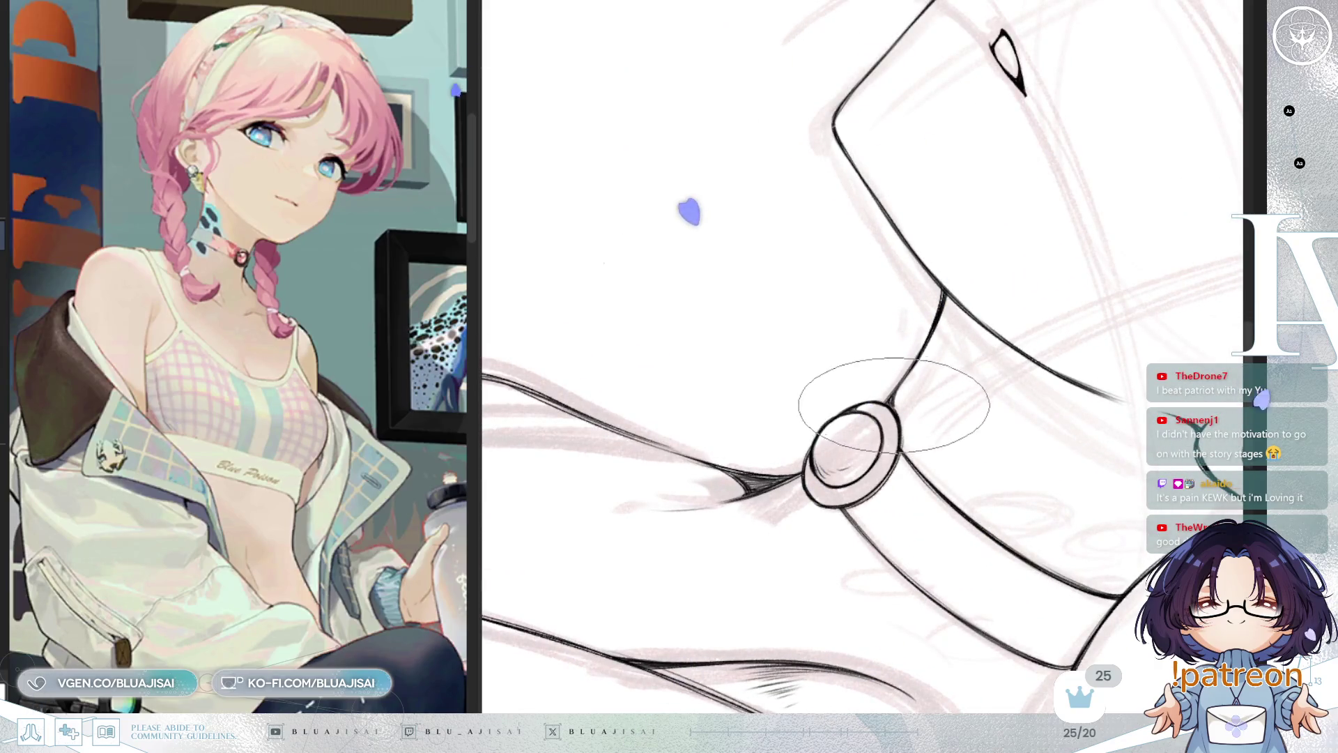
{"action": "mouse_move", "coordinate": [898, 416]}
{"action": "left_mouse_down"}
{"action": "mouse_move", "coordinate": [890, 439]}
{"action": "mouse_move", "coordinate": [906, 390]}
{"action": "mouse_move", "coordinate": [968, 334]}
{"action": "mouse_move", "coordinate": [1031, 317]}
{"action": "mouse_move", "coordinate": [1060, 424]}
{"action": "mouse_move", "coordinate": [976, 555]}
{"action": "left_mouse_up"}
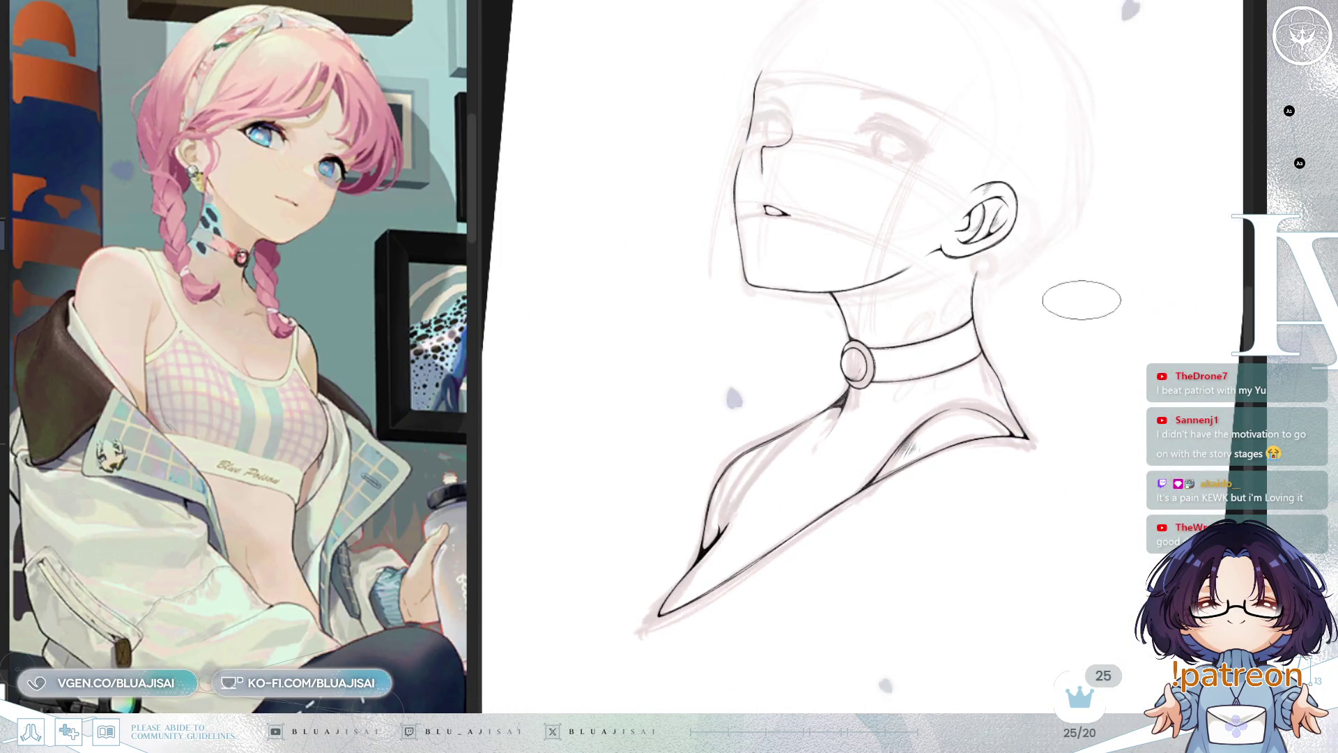
{"action": "left_click_drag", "start_coordinate": [1010, 295], "coordinate": [1045, 380]}
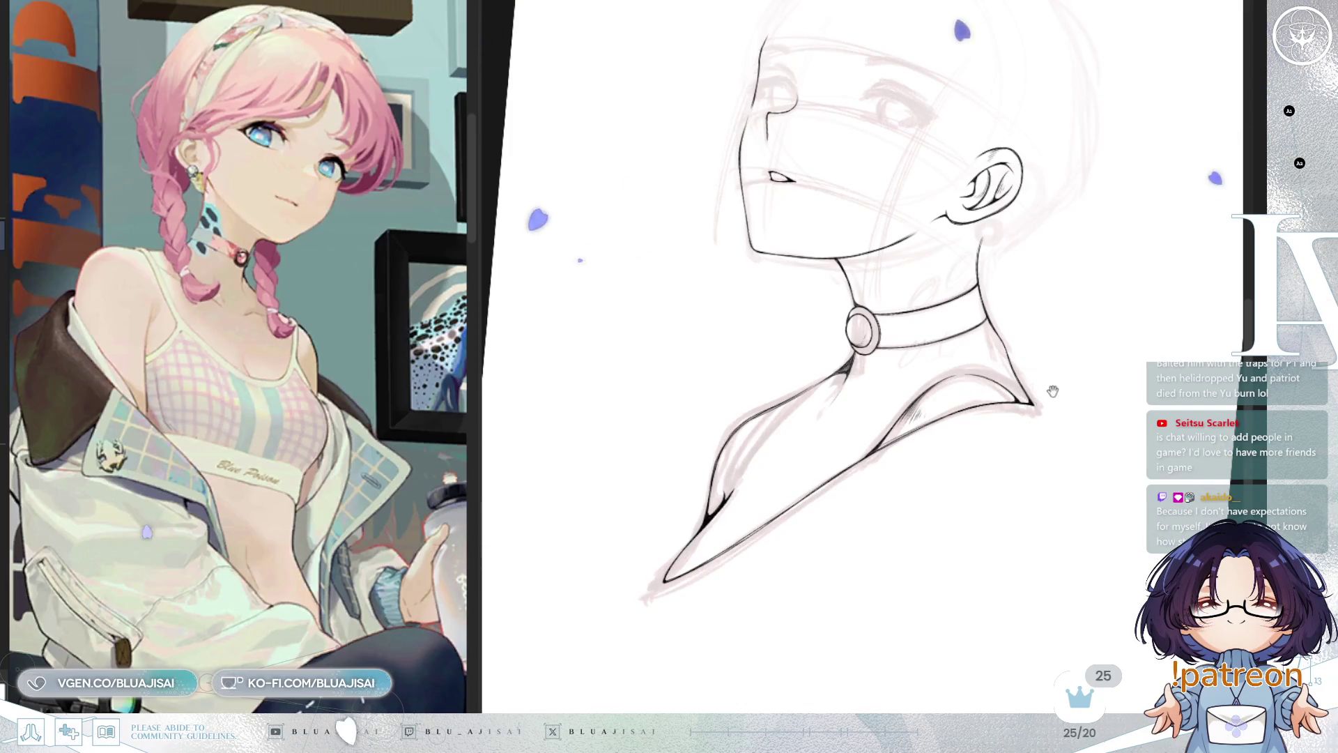
Reset the view rotation with Home and unflip the canvas with H
{"action": "key", "text": "Home"}
{"action": "key", "text": "h"}
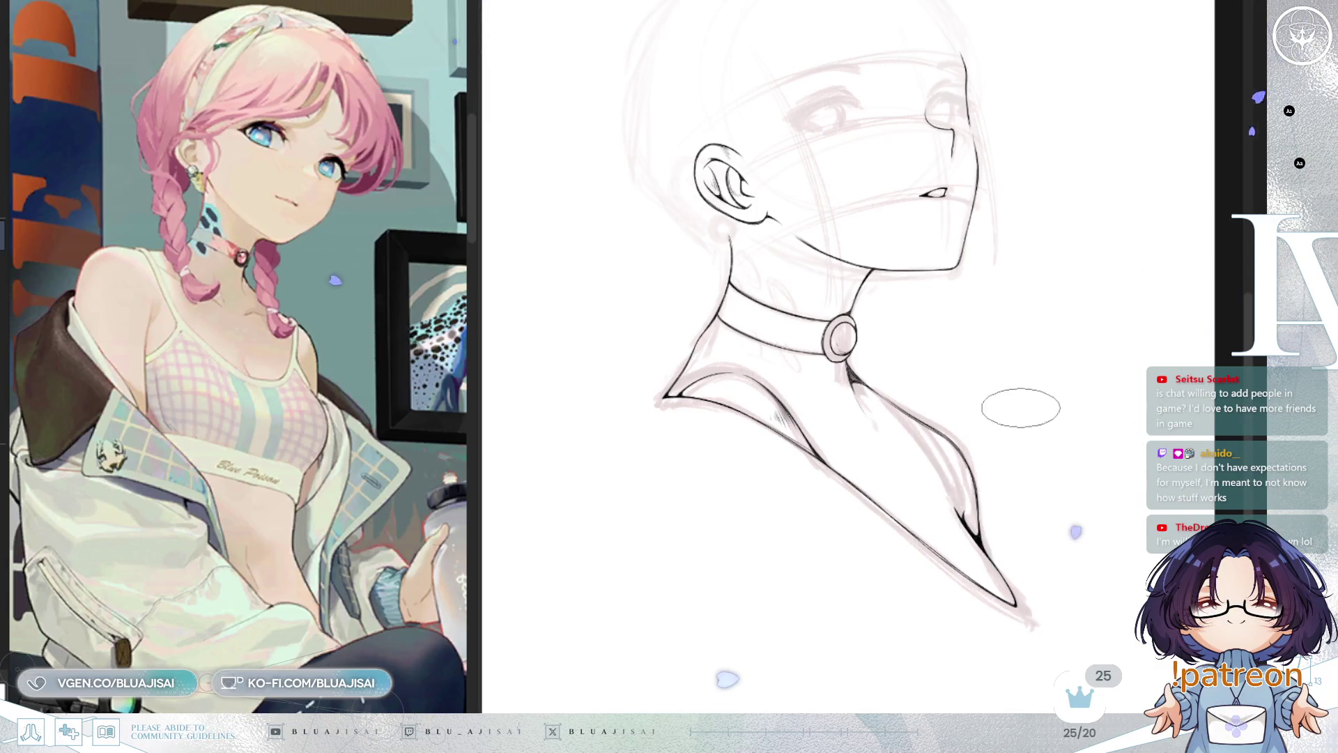
{"action": "left_click_drag", "start_coordinate": [1041, 418], "coordinate": [1064, 418]}
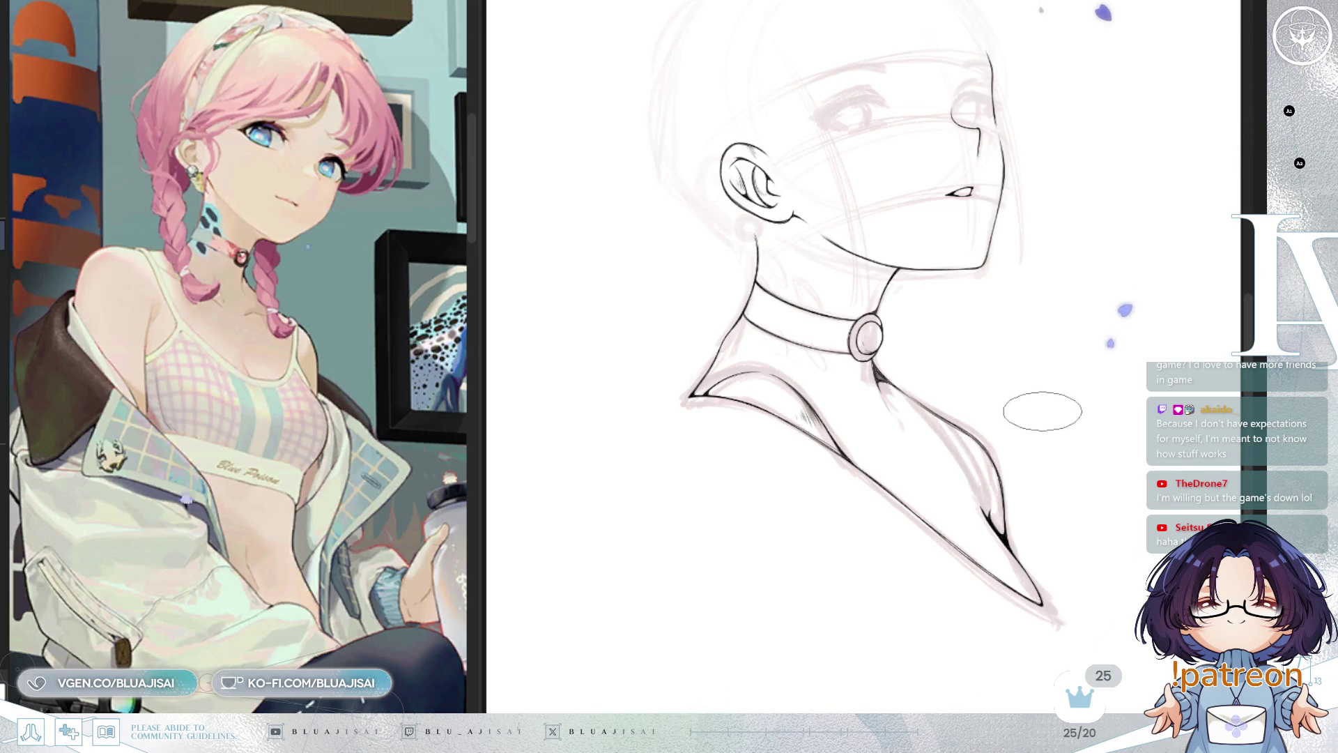
{"action": "left_click_drag", "start_coordinate": [1066, 395], "coordinate": [1091, 419]}
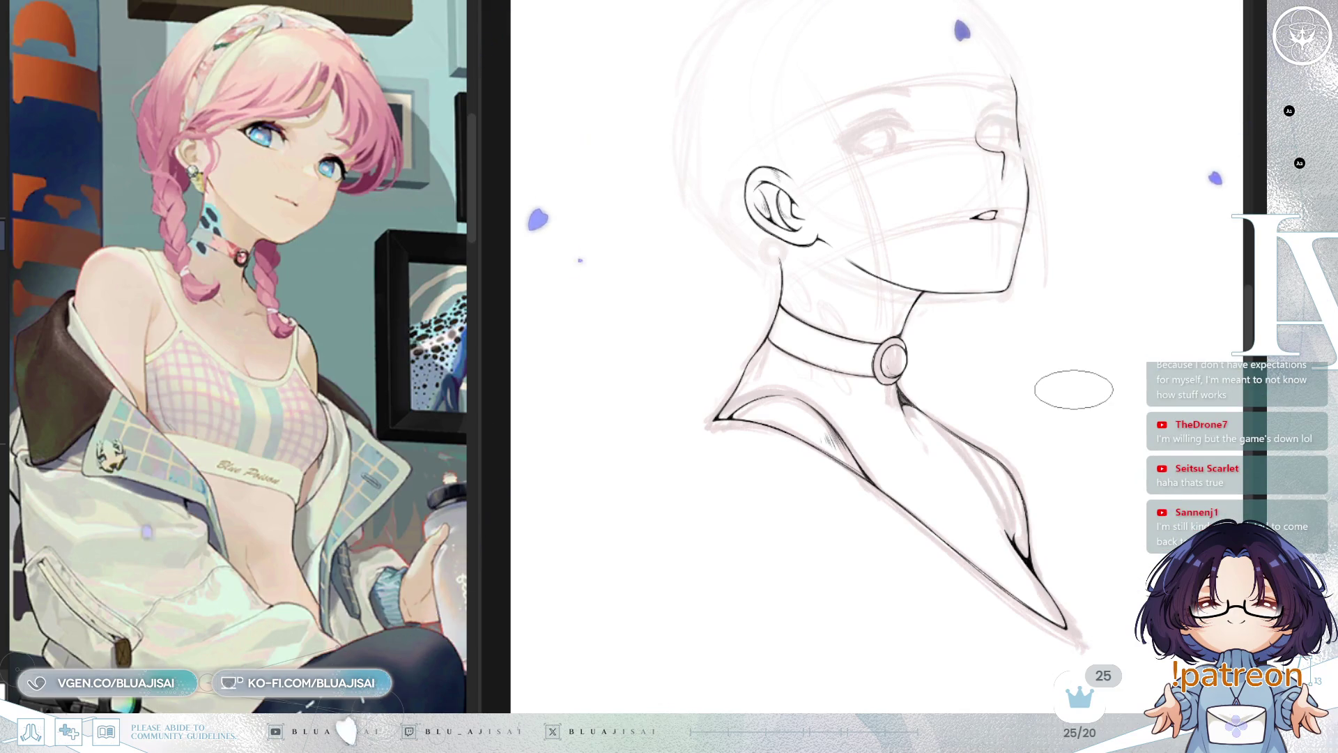
{"action": "left_click_drag", "start_coordinate": [1074, 398], "coordinate": [1074, 405]}
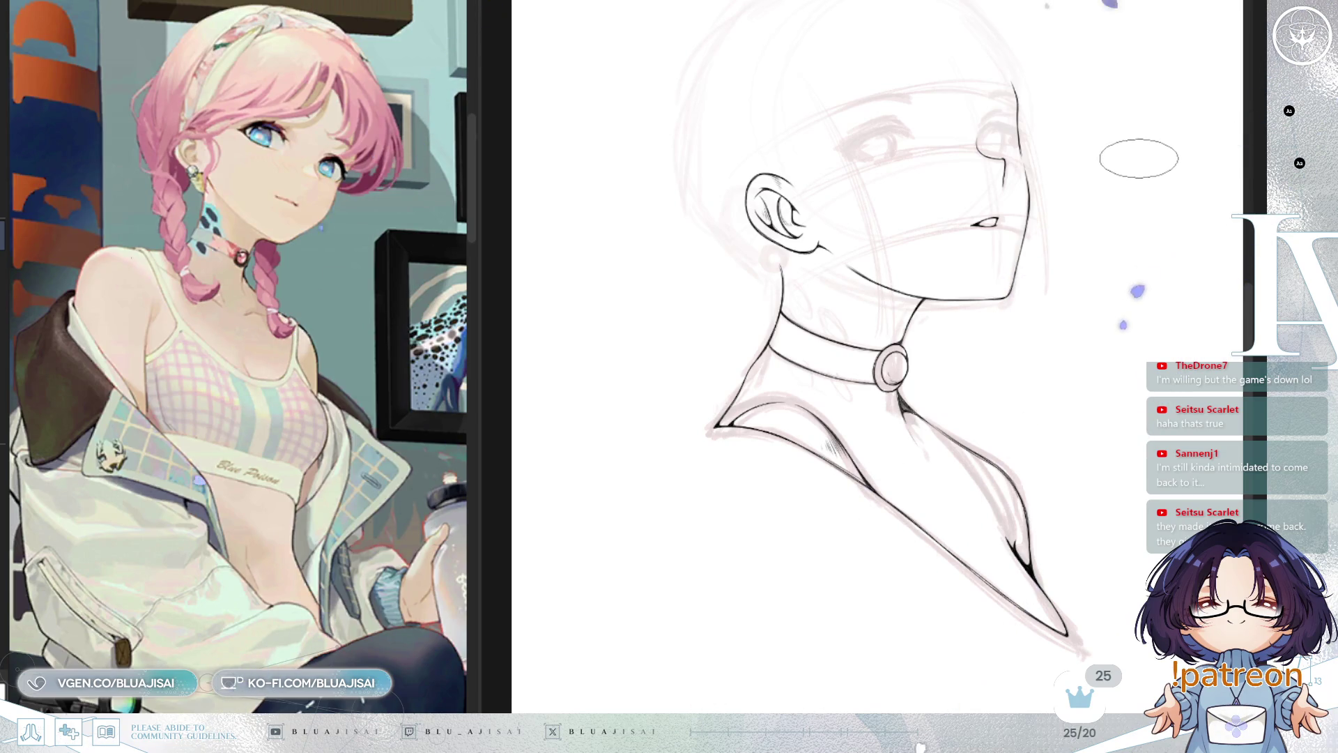
Pan the drawing lower in the window and zoom in on the ear and choker
{"action": "left_click_drag", "start_coordinate": [1160, 256], "coordinate": [1154, 298]}
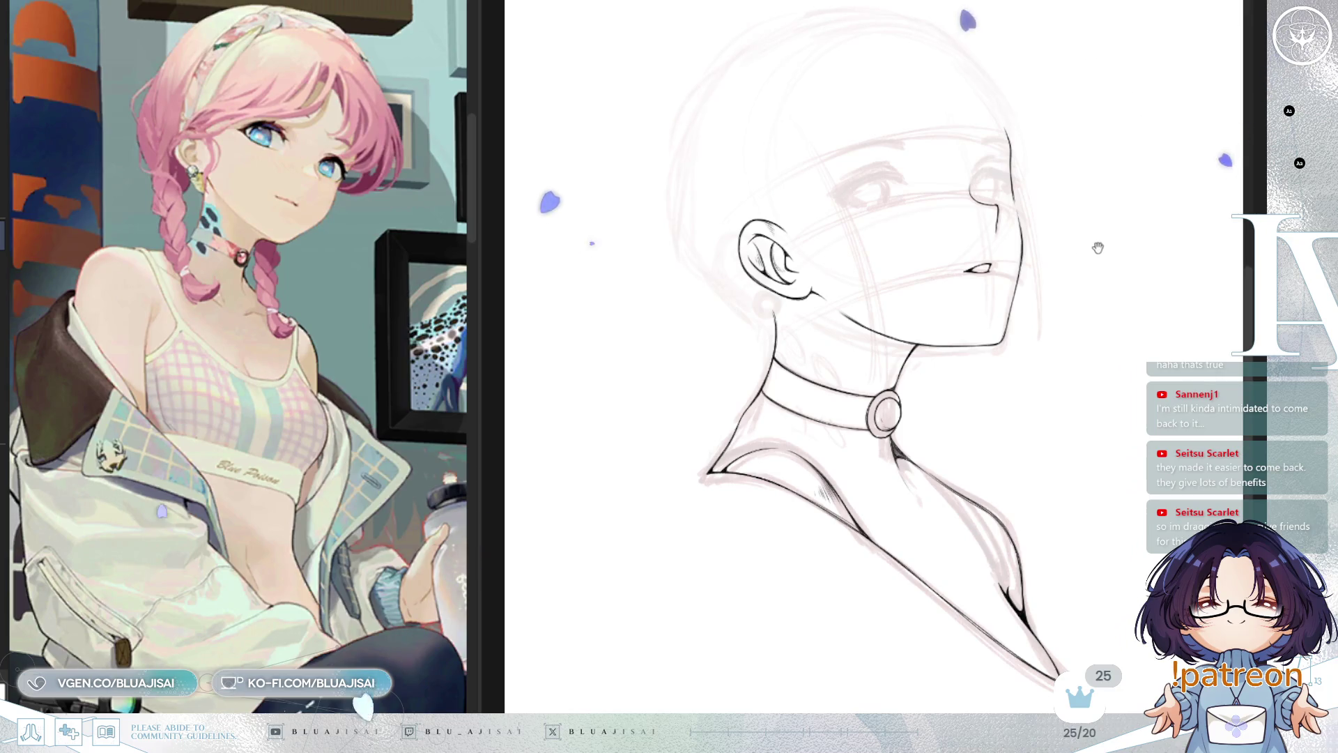
{"action": "left_click_drag", "start_coordinate": [1091, 220], "coordinate": [1096, 260]}
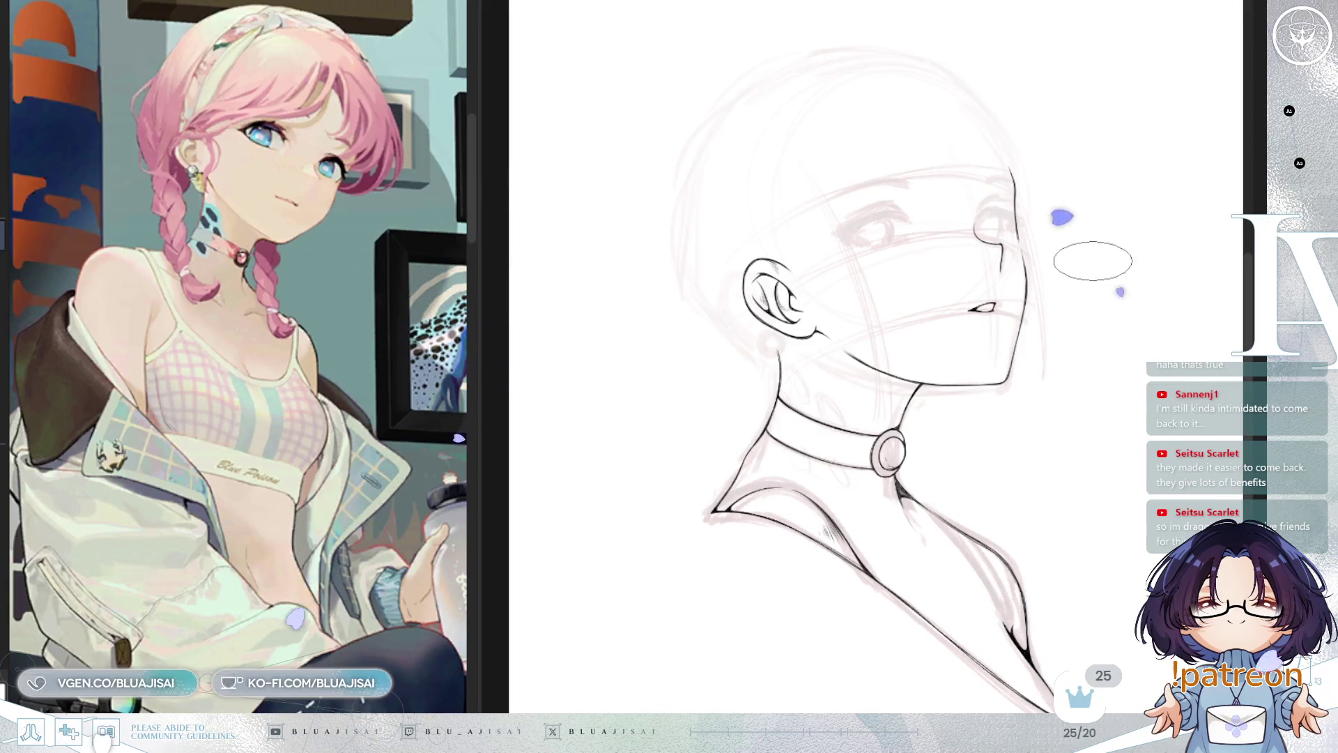
{"action": "left_click_drag", "start_coordinate": [1100, 254], "coordinate": [1105, 275]}
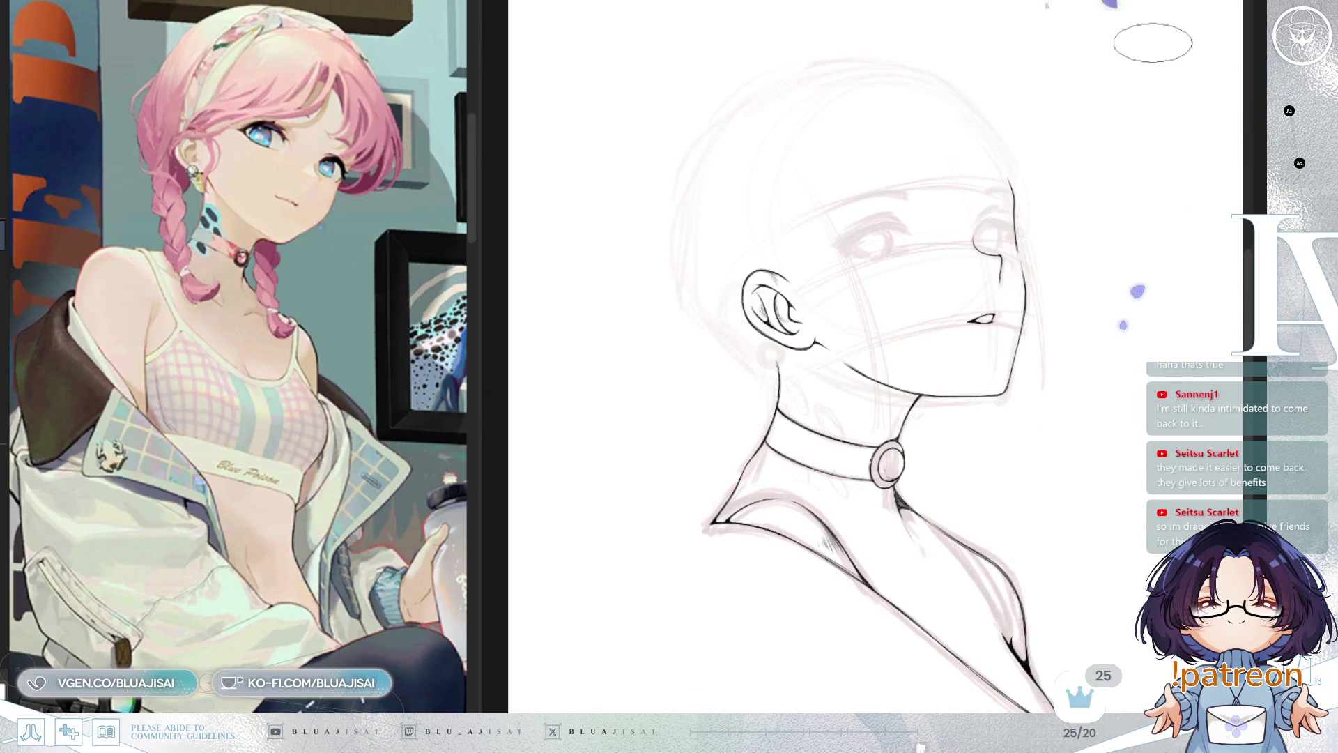
{"action": "scroll", "coordinate": [1073, 272], "scroll_direction": "up", "scroll_amount": 3}
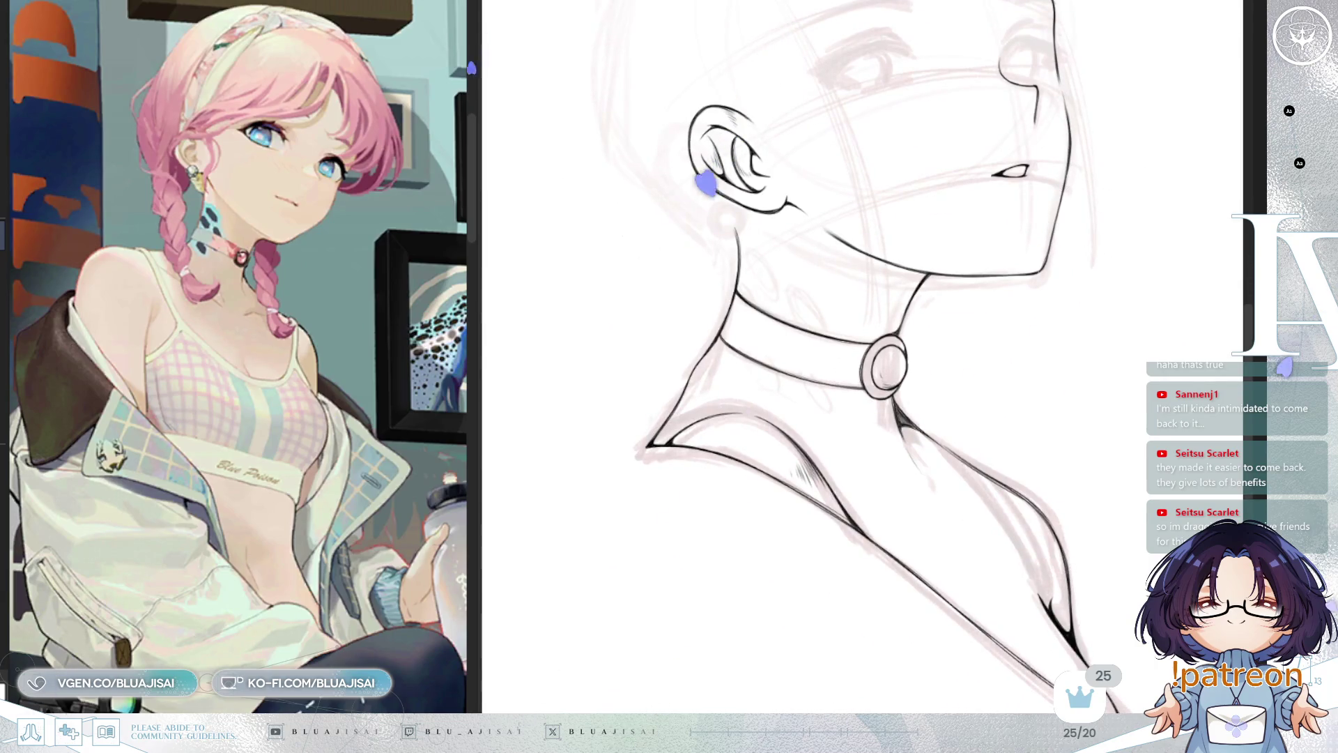
{"action": "scroll", "coordinate": [1079, 309], "scroll_direction": "up", "scroll_amount": 1}
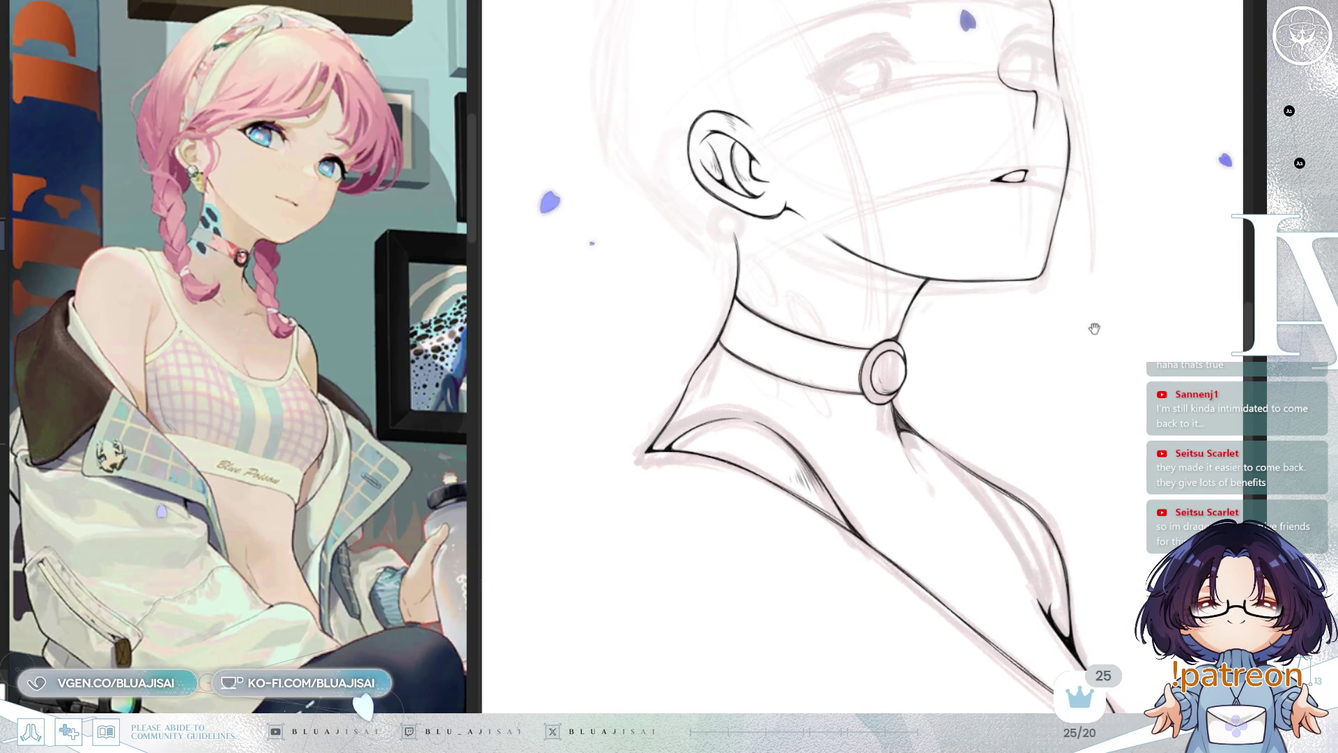
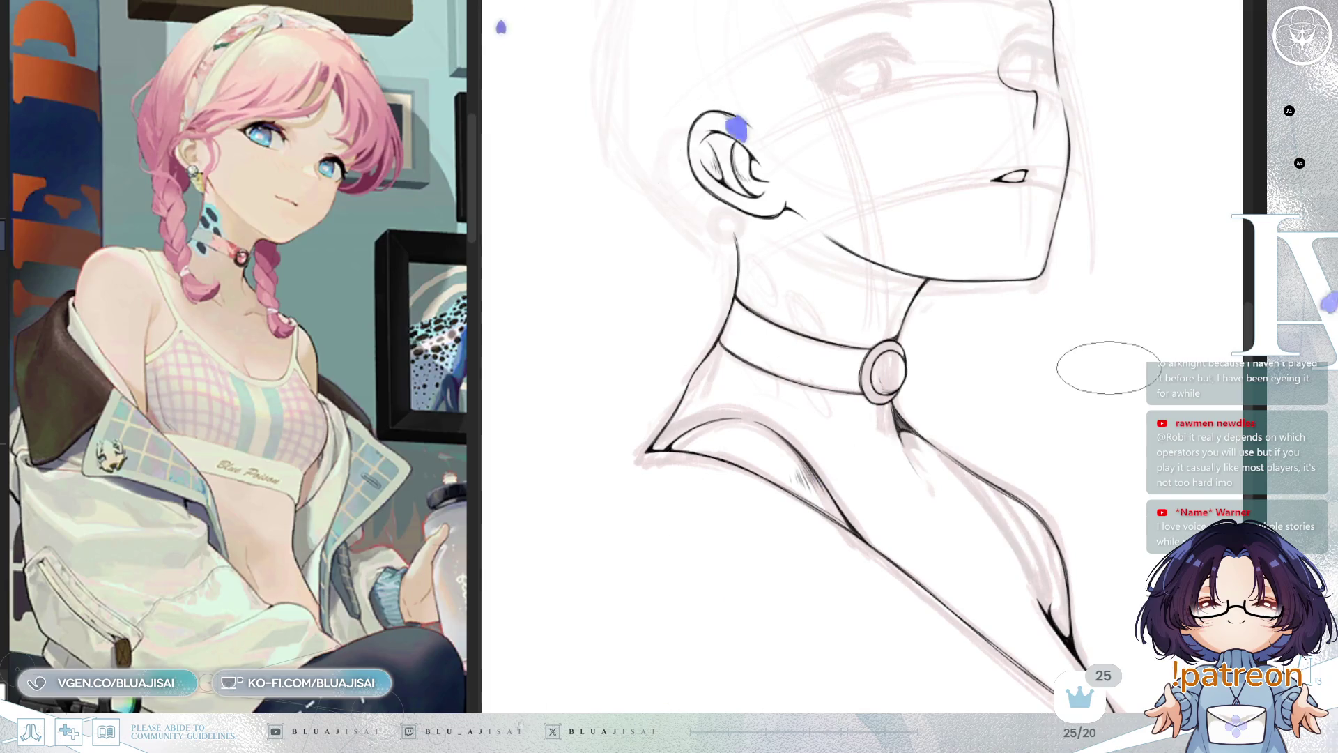
Undo and redo the choker band strokes to compare them, keeping the restored strokes
{"action": "mouse_move", "coordinate": [983, 361]}
{"action": "left_mouse_down"}
{"action": "mouse_move", "coordinate": [966, 556]}
{"action": "mouse_move", "coordinate": [959, 497]}
{"action": "mouse_move", "coordinate": [956, 520]}
{"action": "left_mouse_up"}
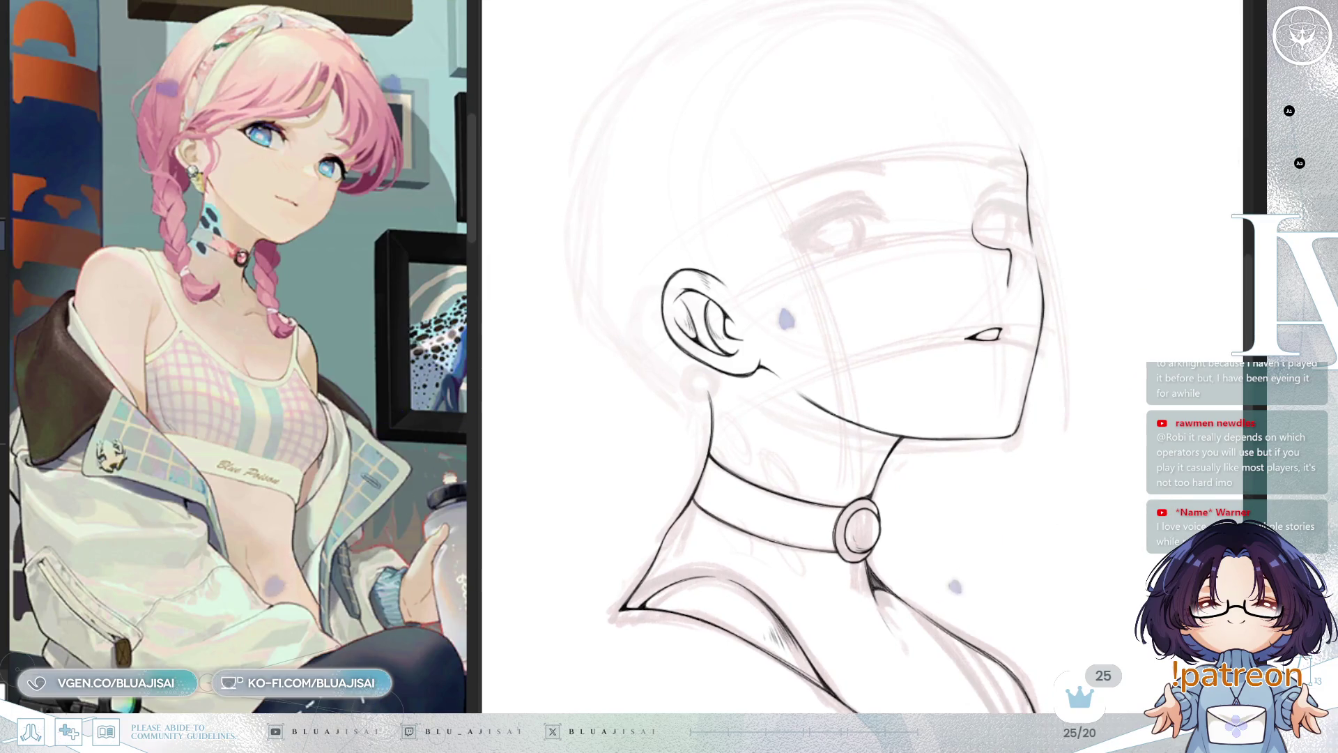
{"action": "key", "text": "ctrl+z"}
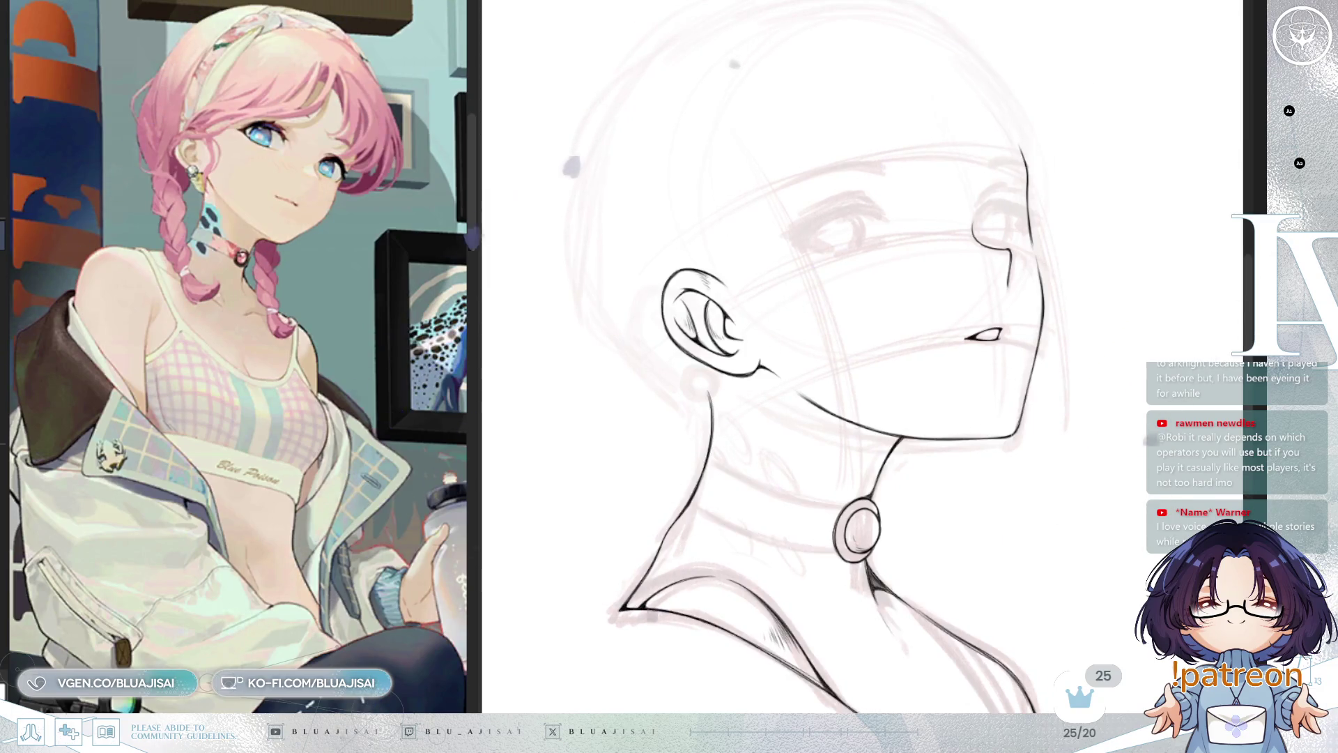
{"action": "key", "text": "ctrl+y"}
{"action": "key", "text": "ctrl+y"}
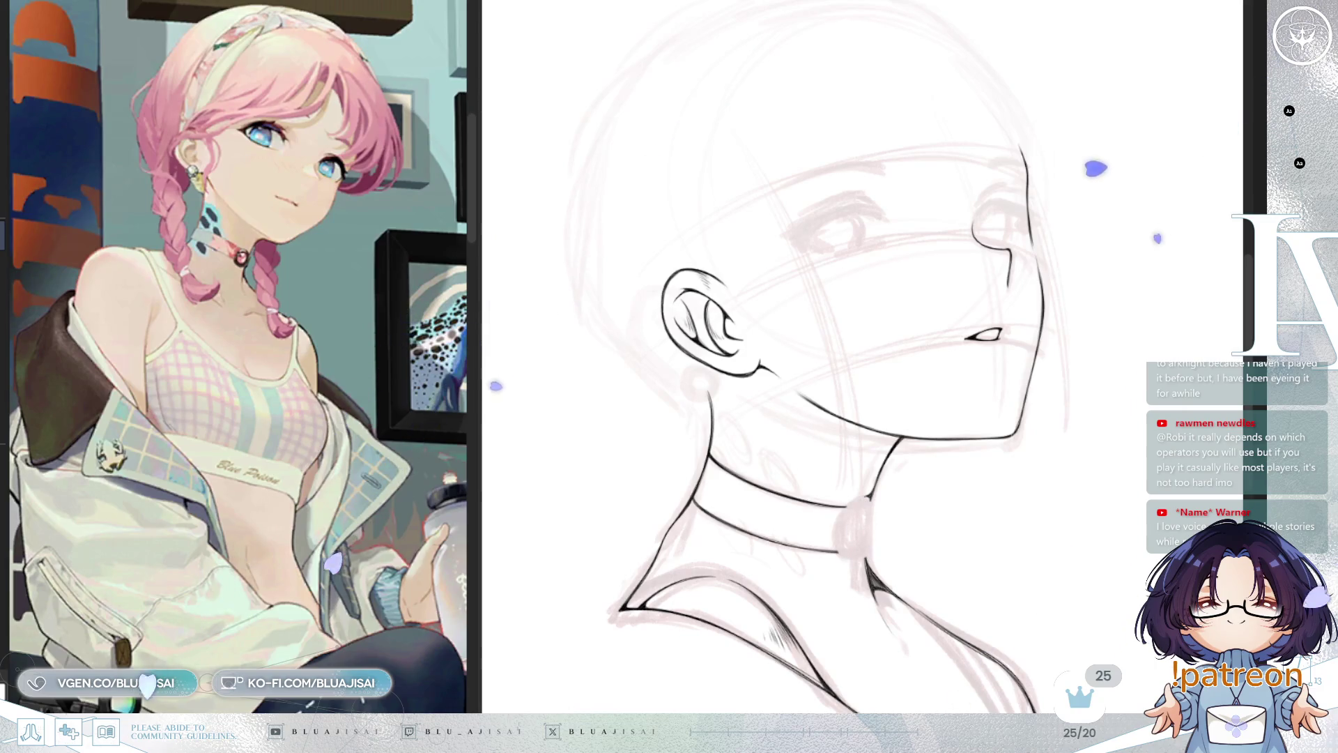
{"action": "key", "text": "ctrl+y"}
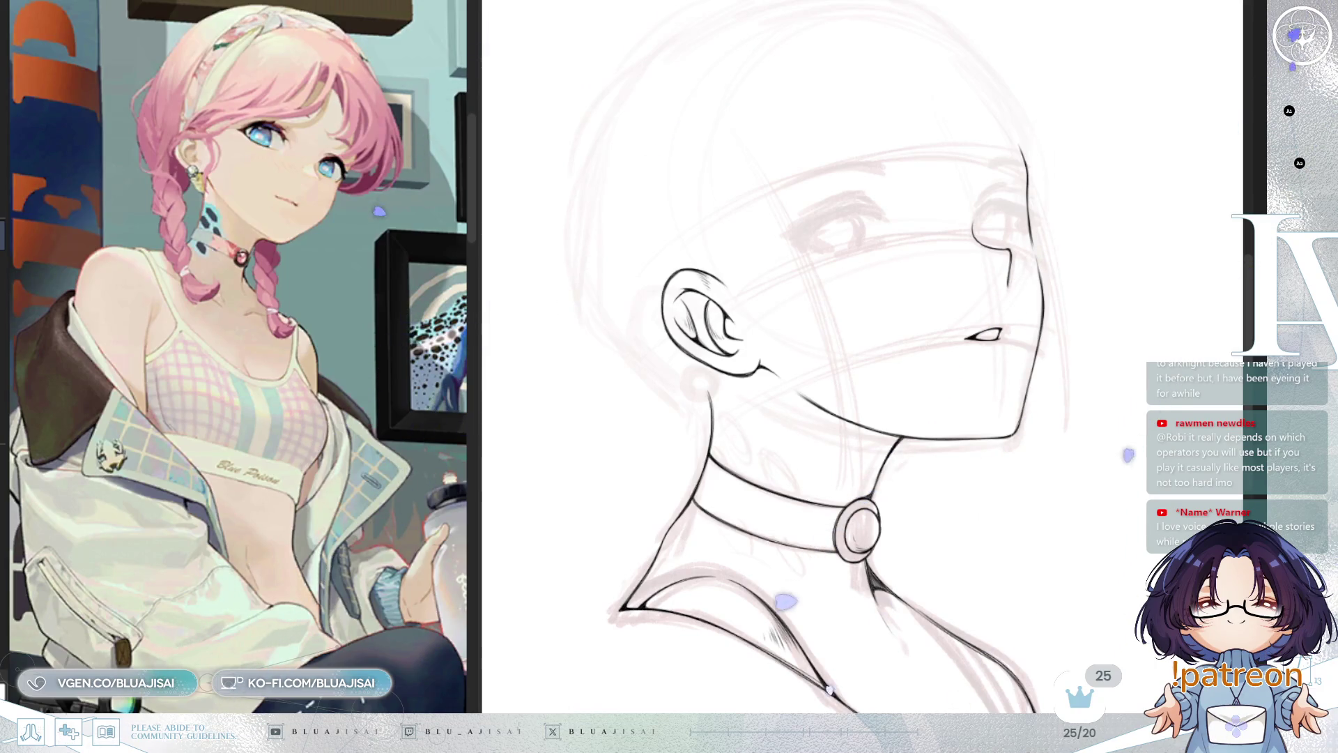
Nudge the view and zoom out so the whole head, neck and choker fit on screen
{"action": "left_click_drag", "start_coordinate": [988, 509], "coordinate": [987, 507]}
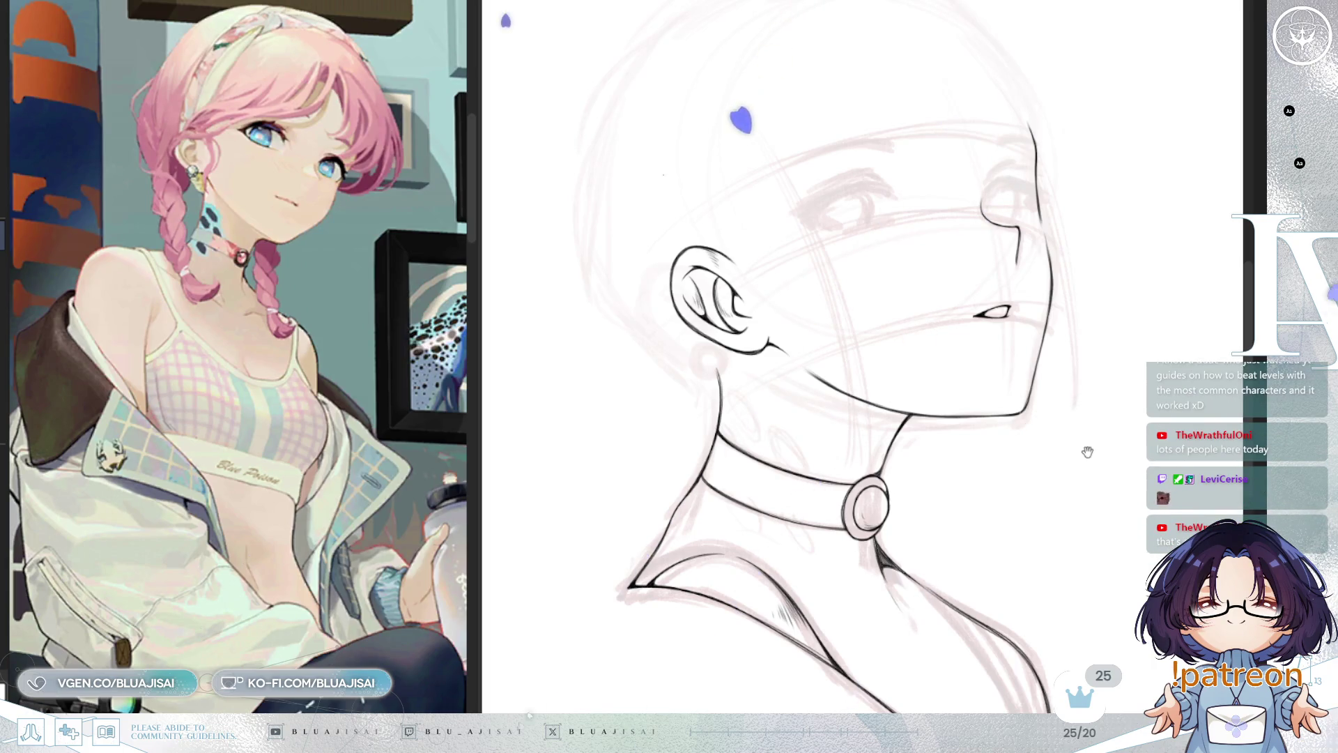
{"action": "left_click_drag", "start_coordinate": [1087, 451], "coordinate": [1088, 447]}
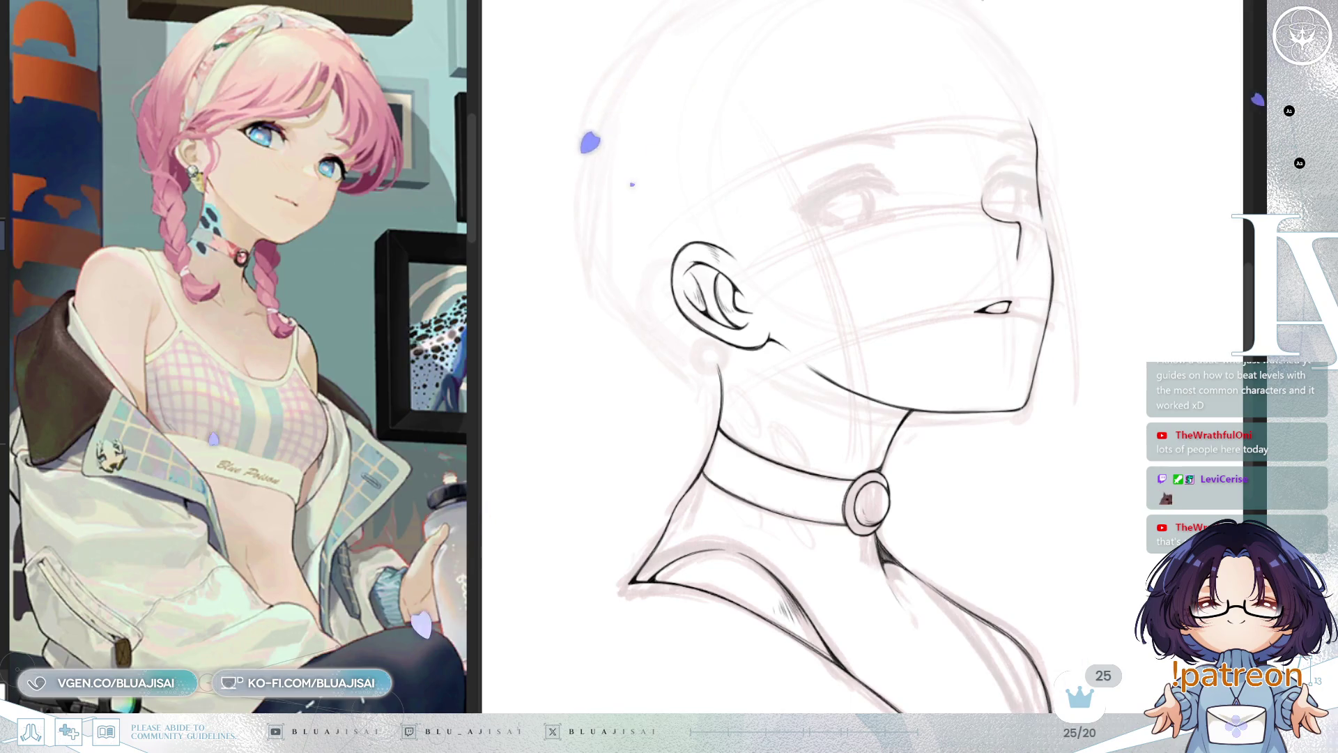
{"action": "key", "text": "ctrl+minus"}
{"action": "key", "text": "ctrl+minus"}
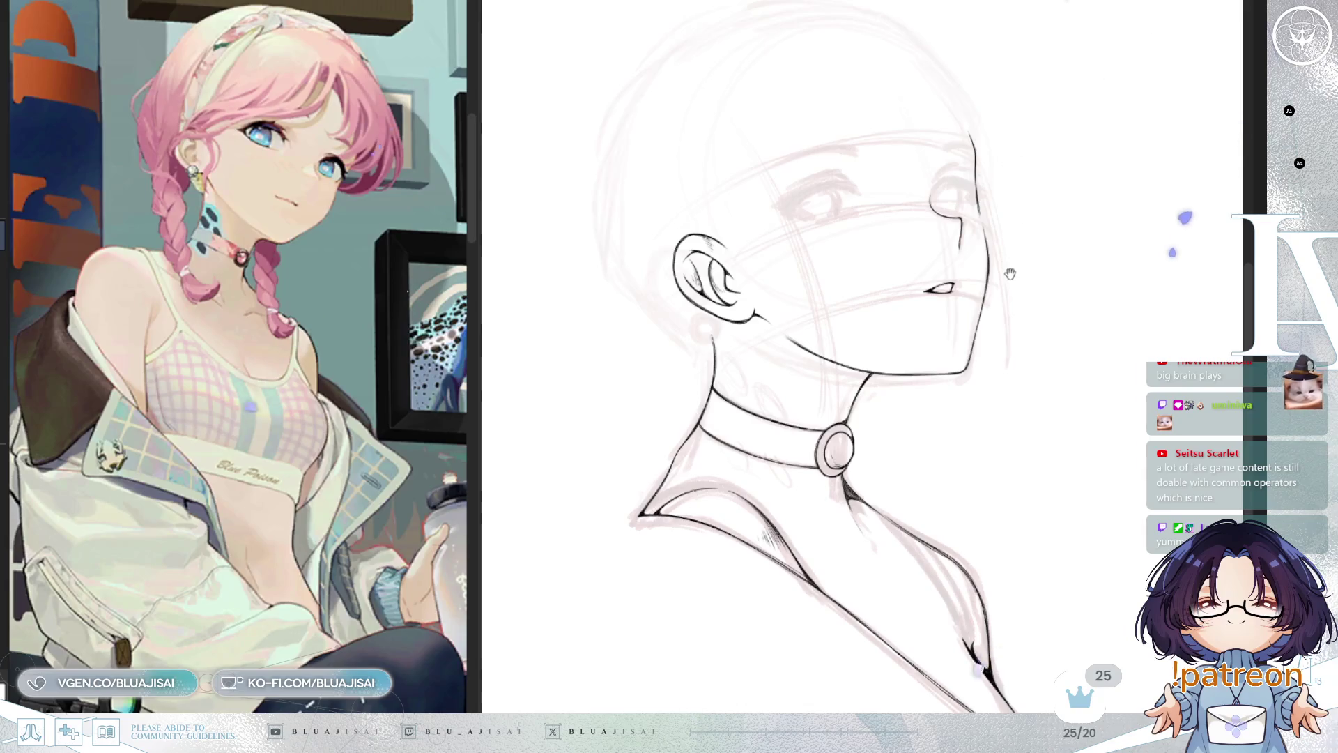
Zoom in toward the face and pan until the detailed ear lineart is centred
{"action": "scroll", "coordinate": [998, 251], "scroll_direction": "up", "scroll_amount": 1}
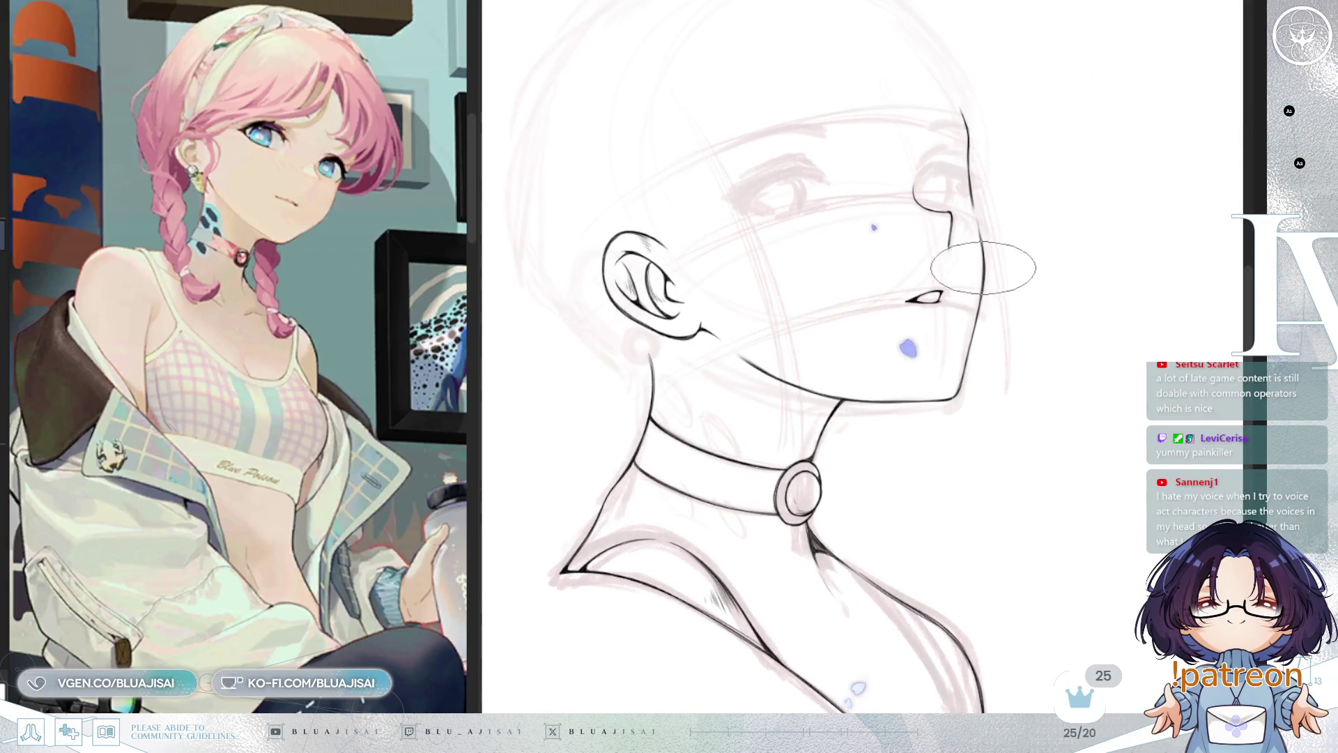
{"action": "scroll", "coordinate": [704, 18], "scroll_direction": "up", "scroll_amount": 2}
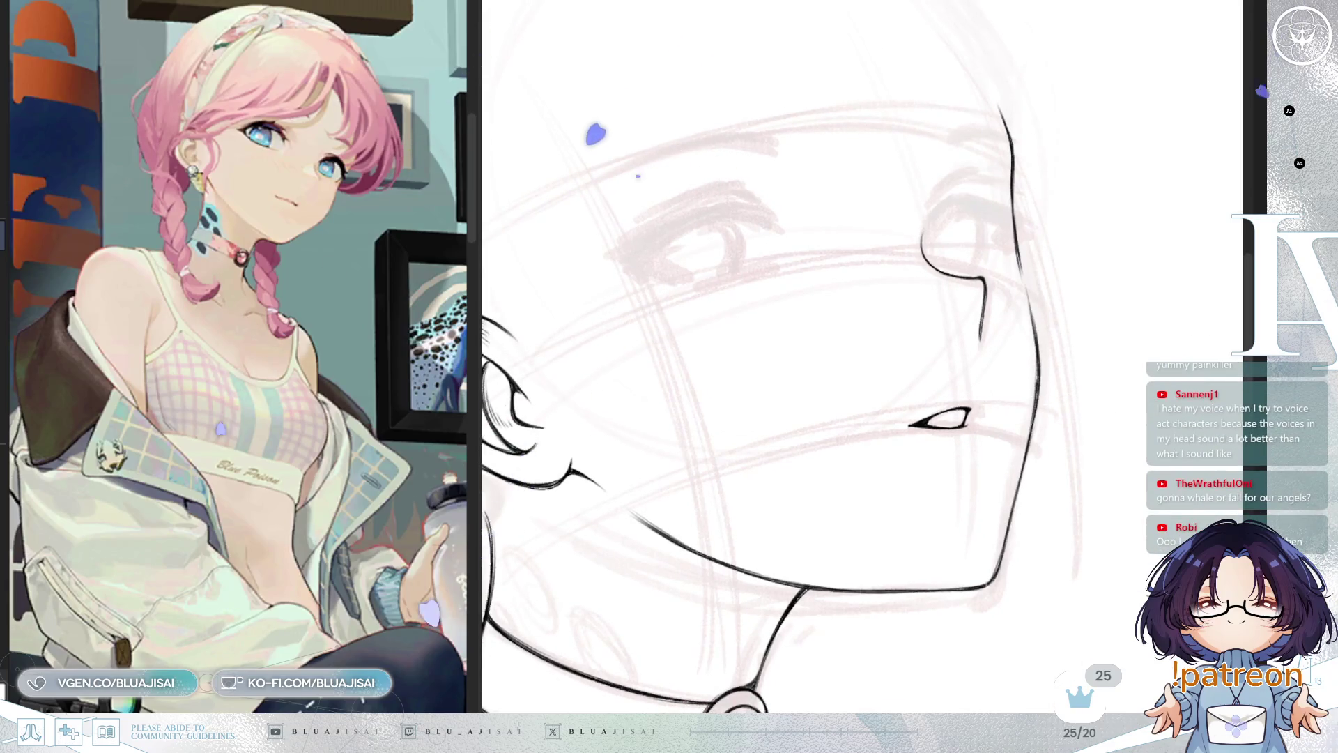
{"action": "left_click_drag", "start_coordinate": [862, 393], "coordinate": [977, 453]}
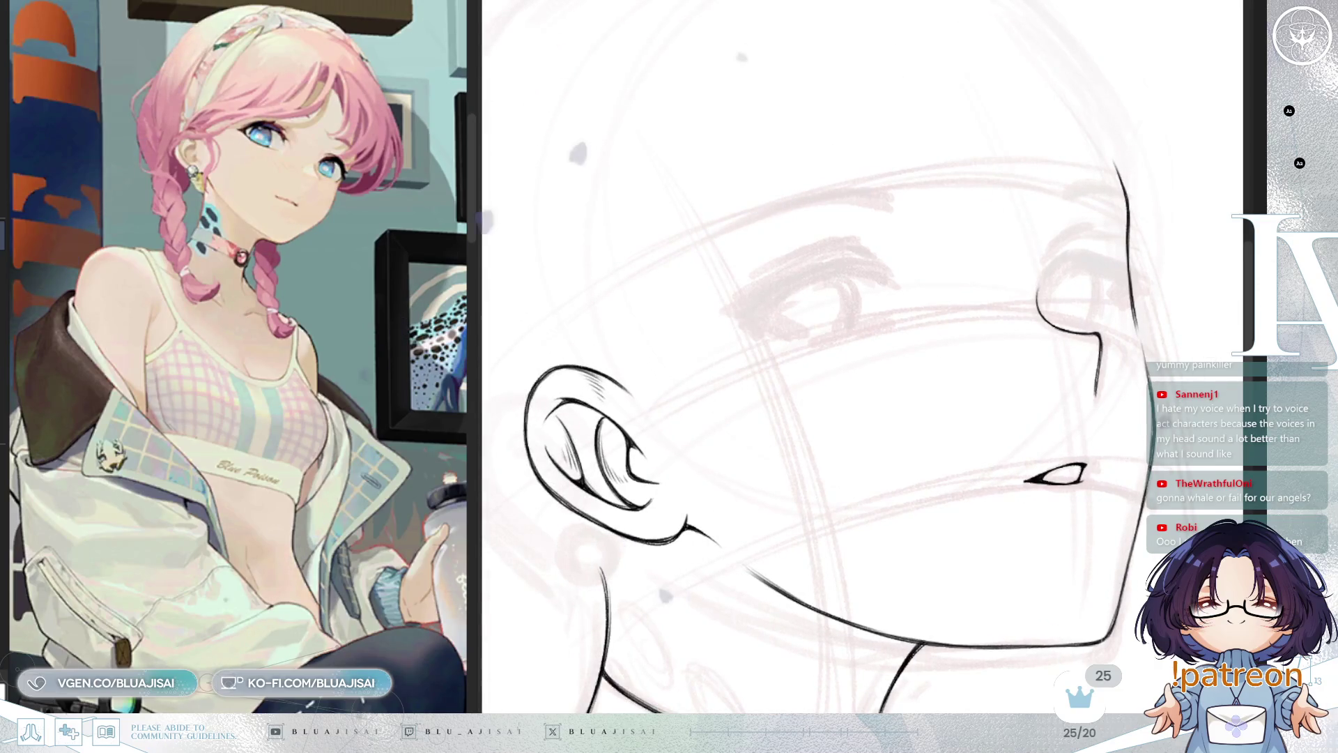